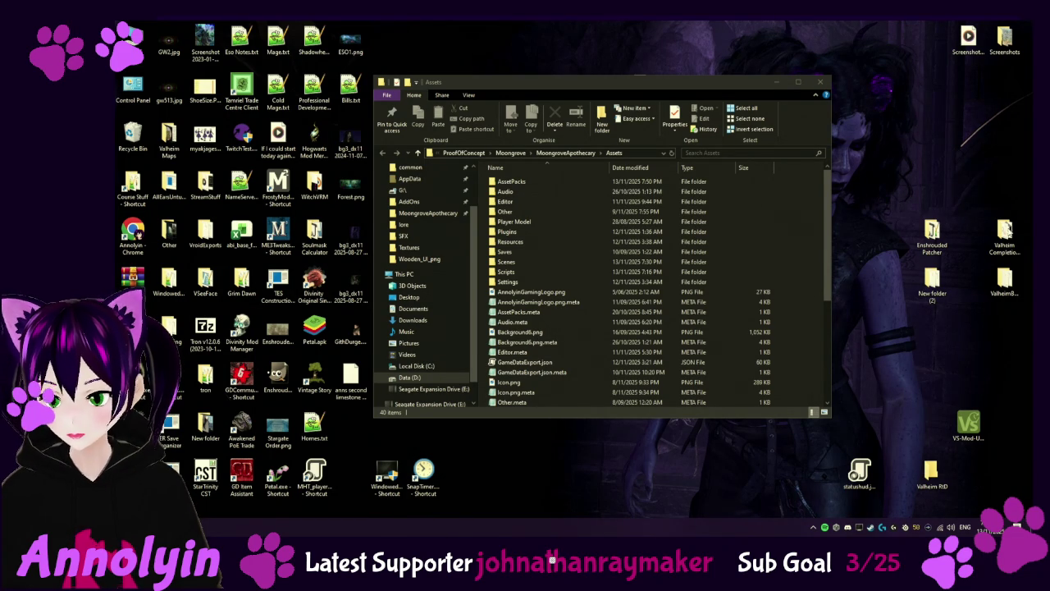
# Step: Close the Assets File Explorer window to reveal the desktop
pyautogui.click(818, 84)
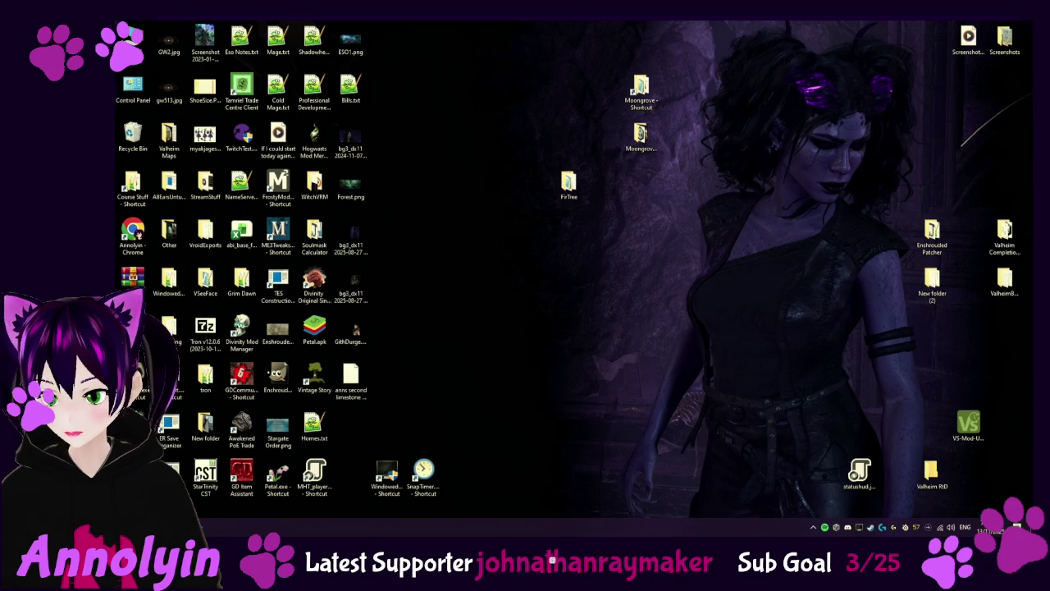
# Step: Reopen the MoonGroveApothecary project from the tray icon, choosing Ignore at the safe-mode prompt
pyautogui.click(754, 386)
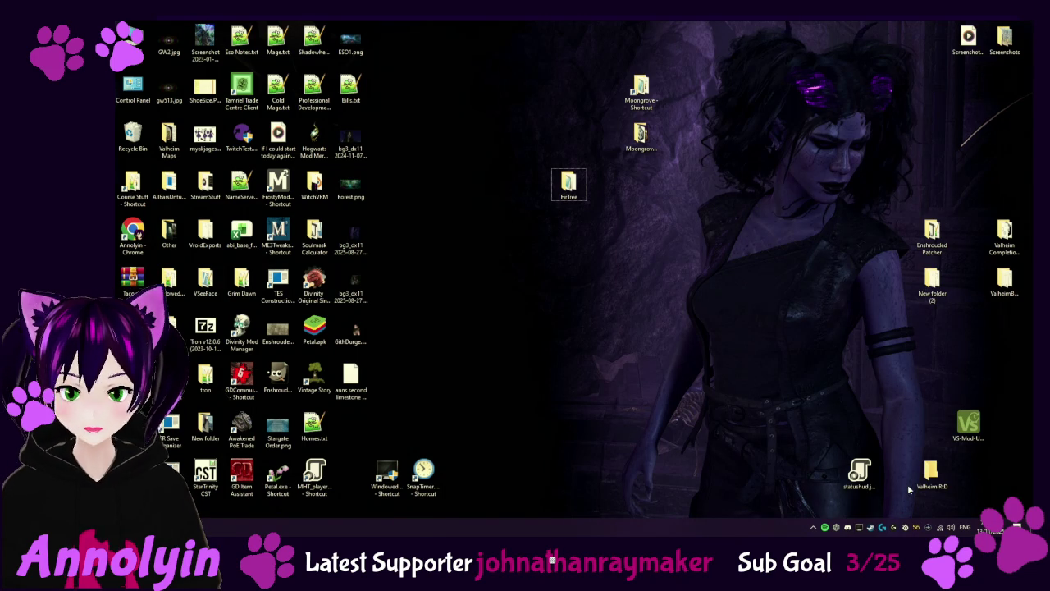
pyautogui.rightClick(848, 527)
pyautogui.click(897, 371)
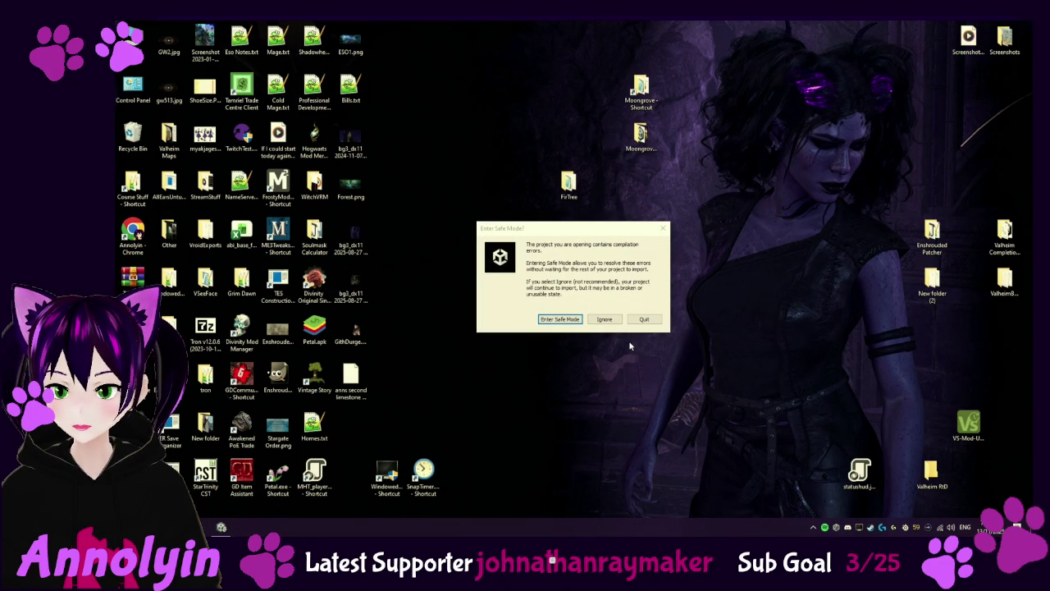
pyautogui.click(606, 320)
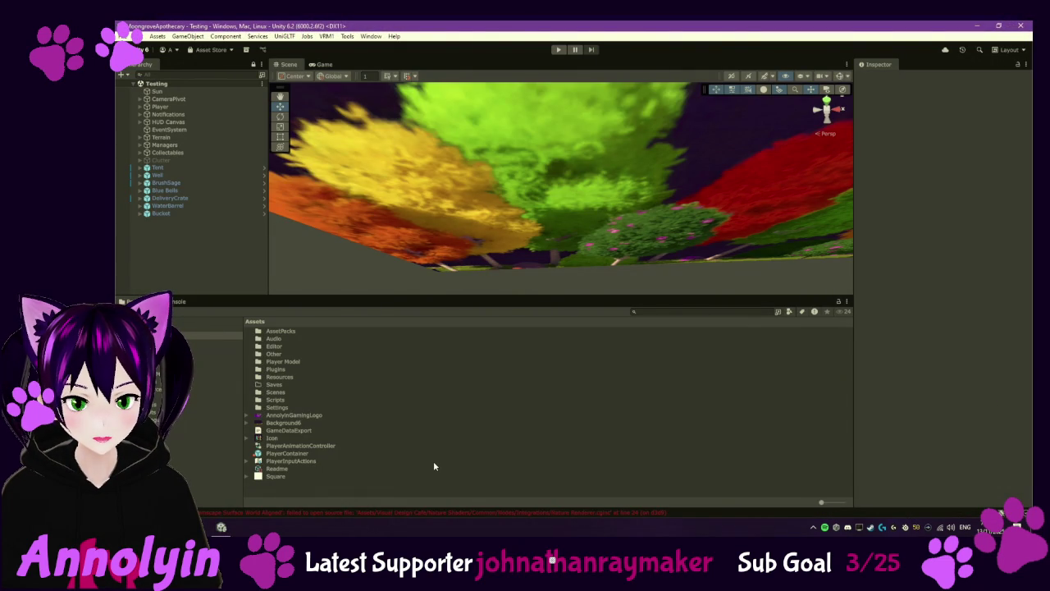
# Step: Show the Console's CS1061 and CS7036 compile errors and scroll to the top of the list
pyautogui.click(321, 514)
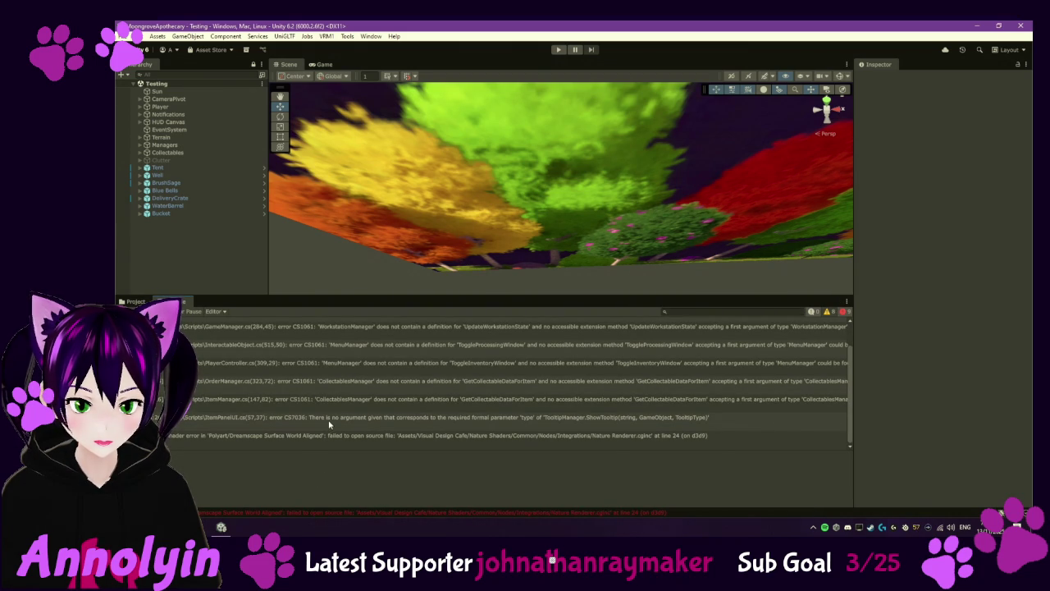
pyautogui.scroll(1, 337, 417)
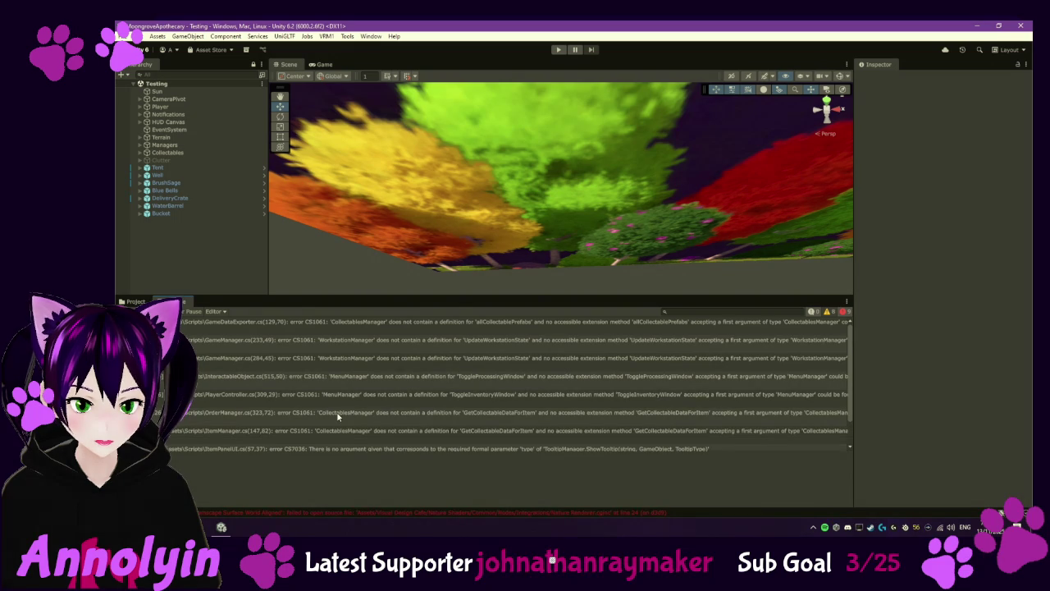
# Step: Inspect the shader, ItemPanelUI, ItemManager and GameDataExporter errors, then return to the Scripts folder
pyautogui.scroll(-1, 338, 417)
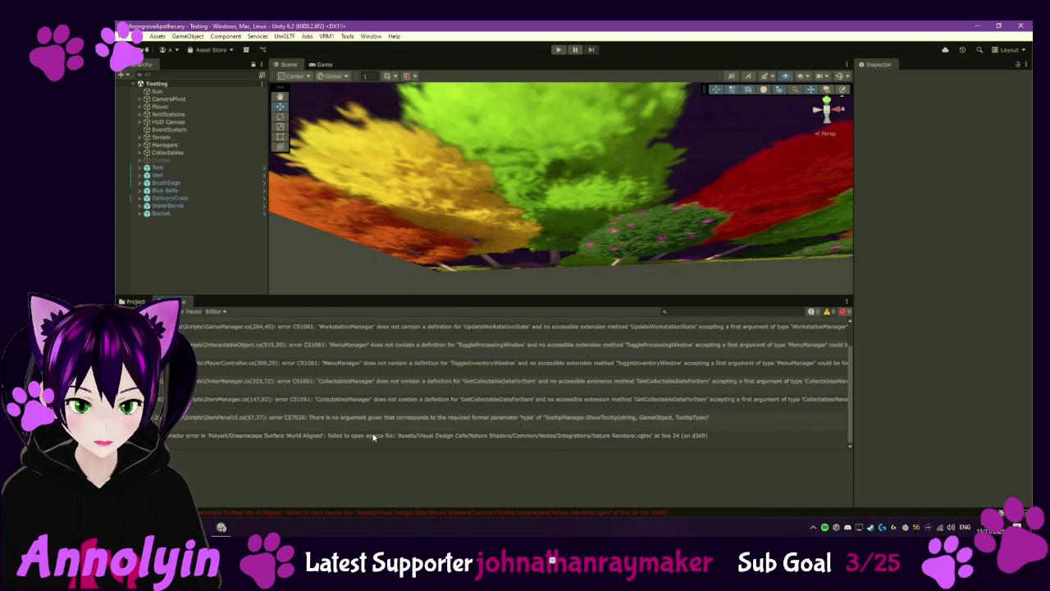
pyautogui.click(373, 438)
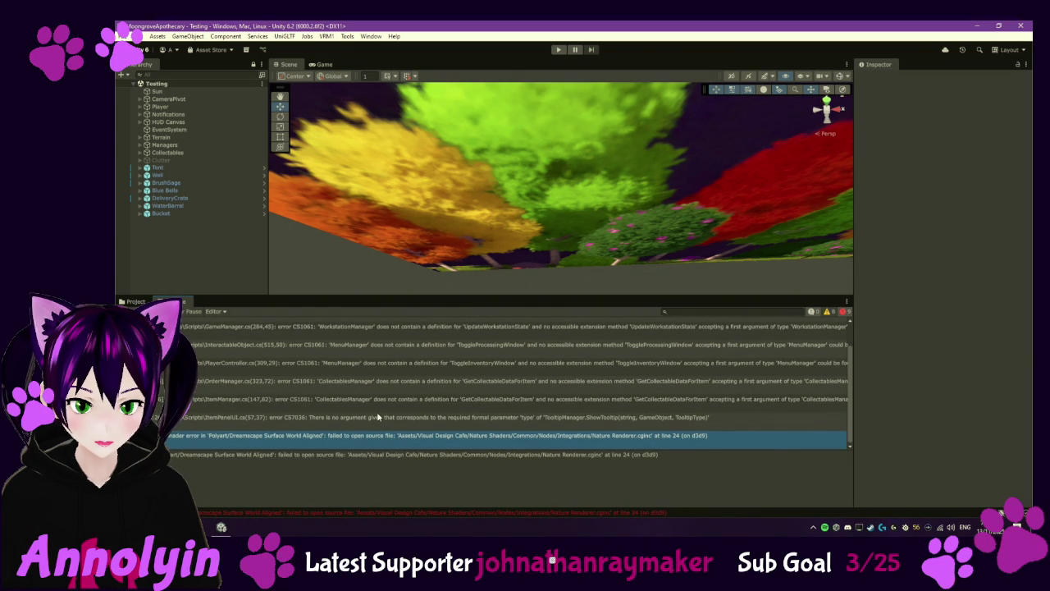
pyautogui.click(378, 418)
pyautogui.click(385, 399)
pyautogui.scroll(1, 385, 396)
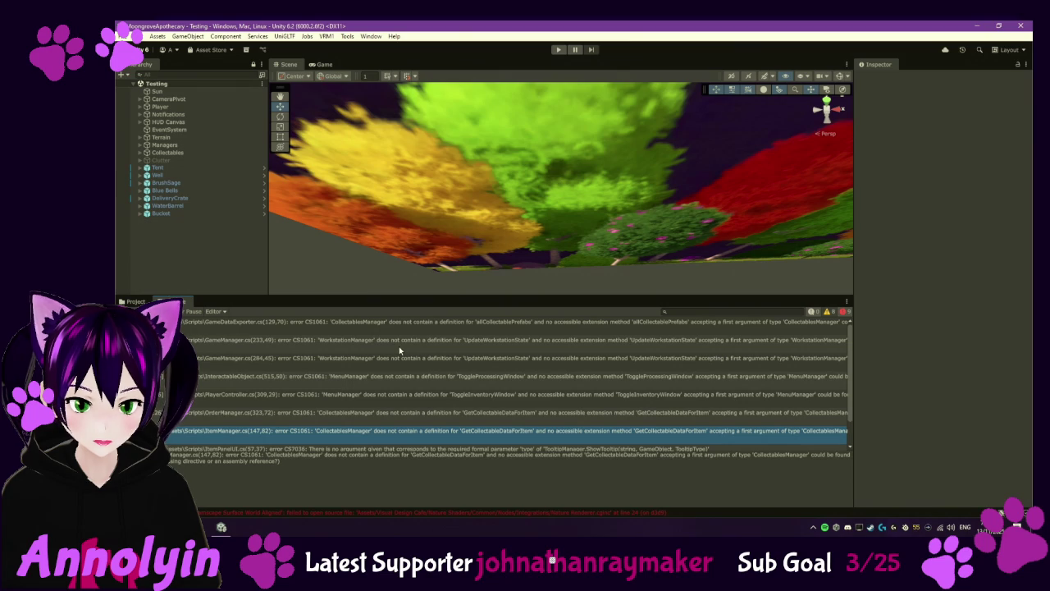
pyautogui.click(358, 331)
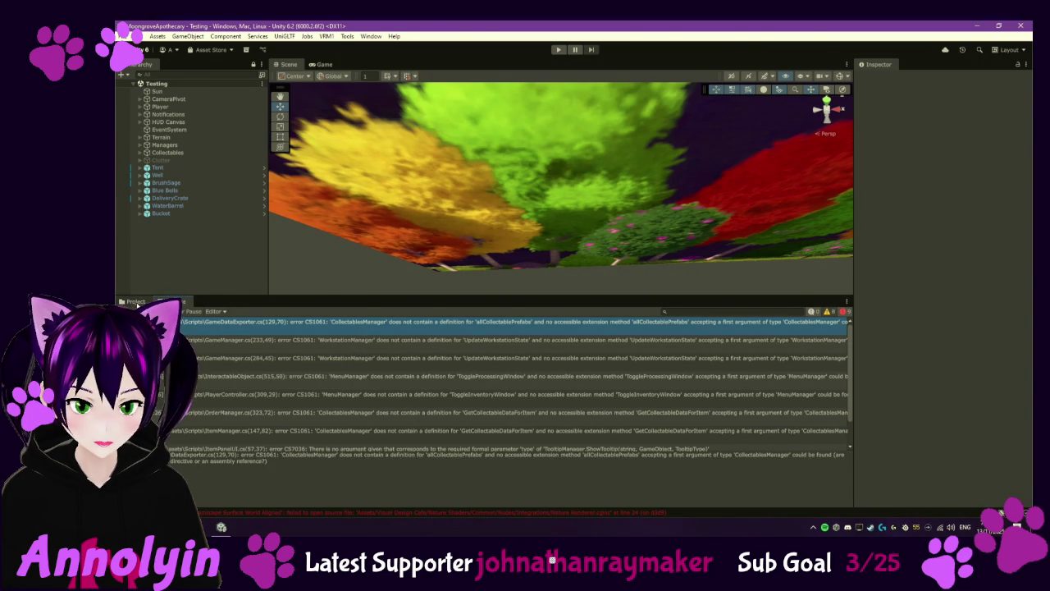
pyautogui.click(136, 302)
# Step: Browse the Scripts list, then switch to a hidden tray app while Unity's version-control wait finishes
pyautogui.scroll(-10, 331, 421)
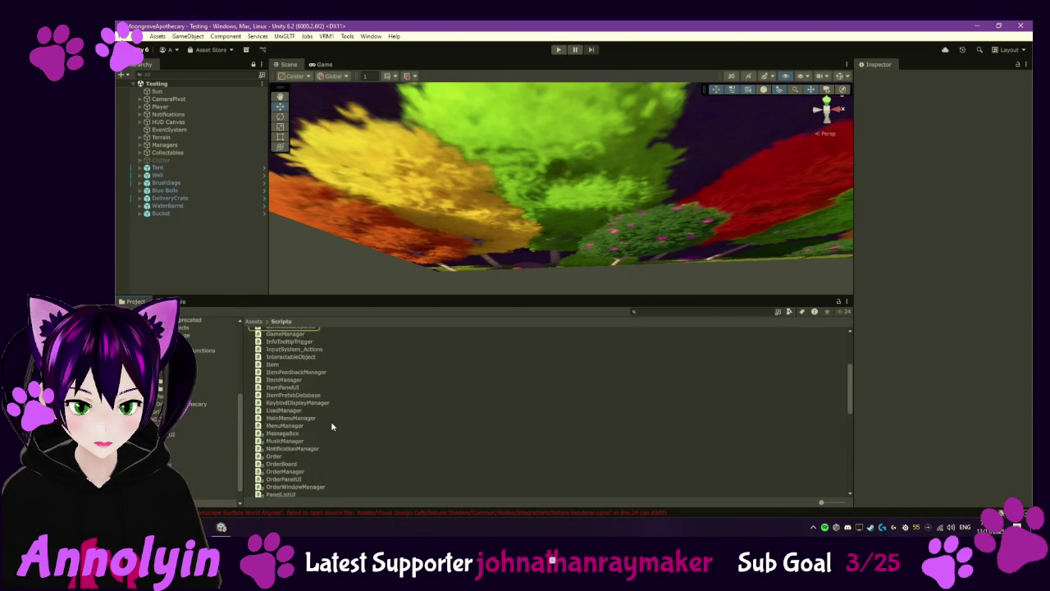
pyautogui.scroll(-3, 332, 421)
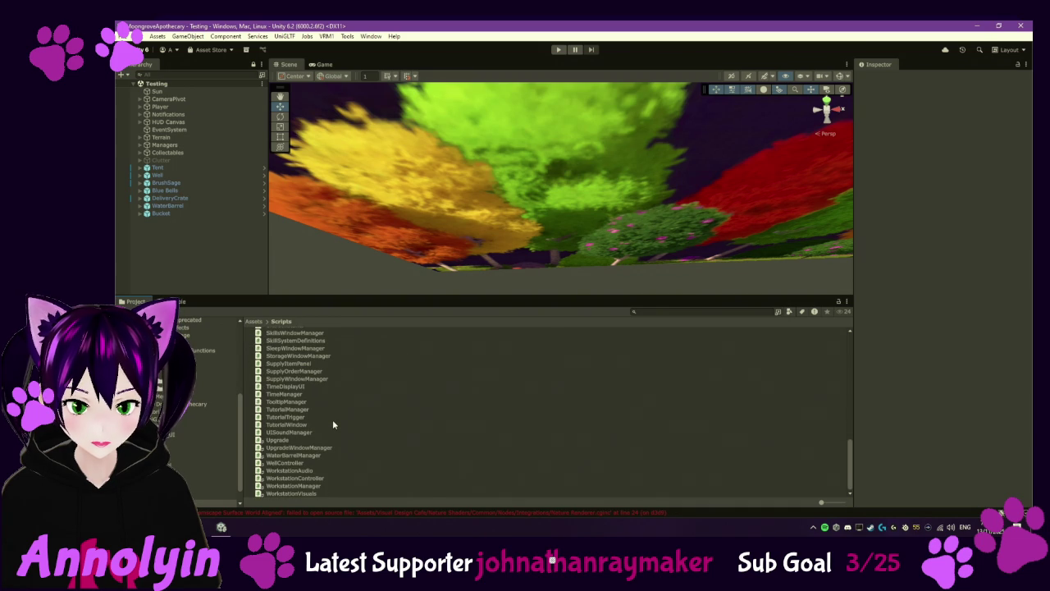
pyautogui.scroll(15, 333, 425)
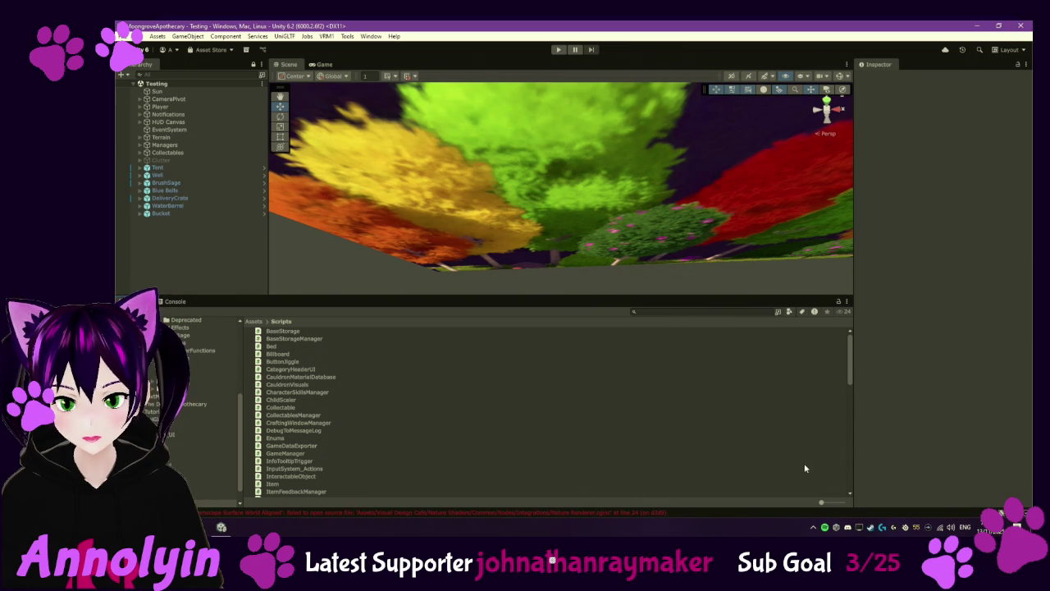
pyautogui.click(813, 527)
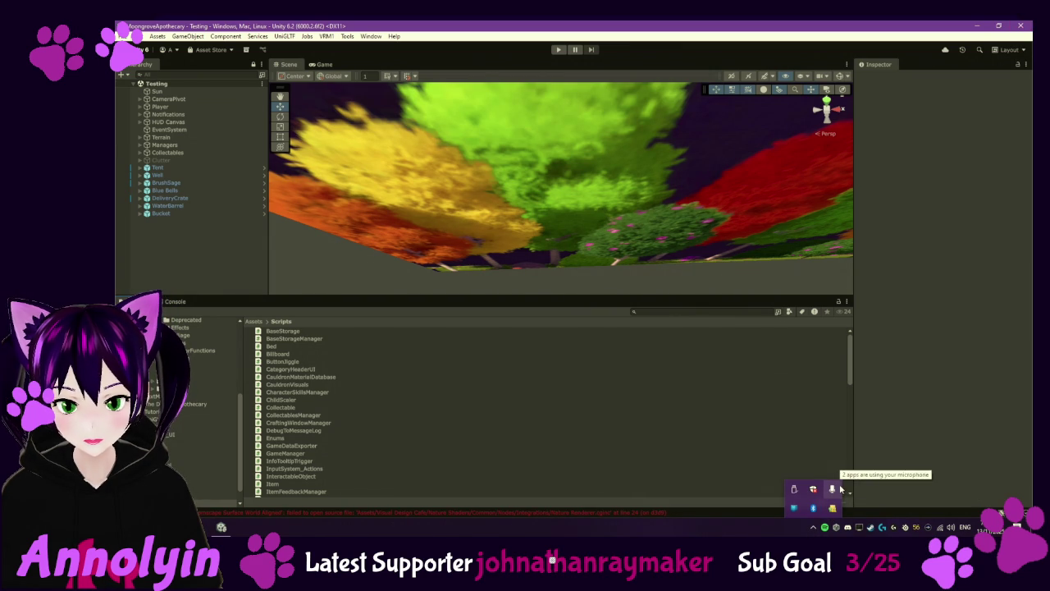
pyautogui.click(897, 422)
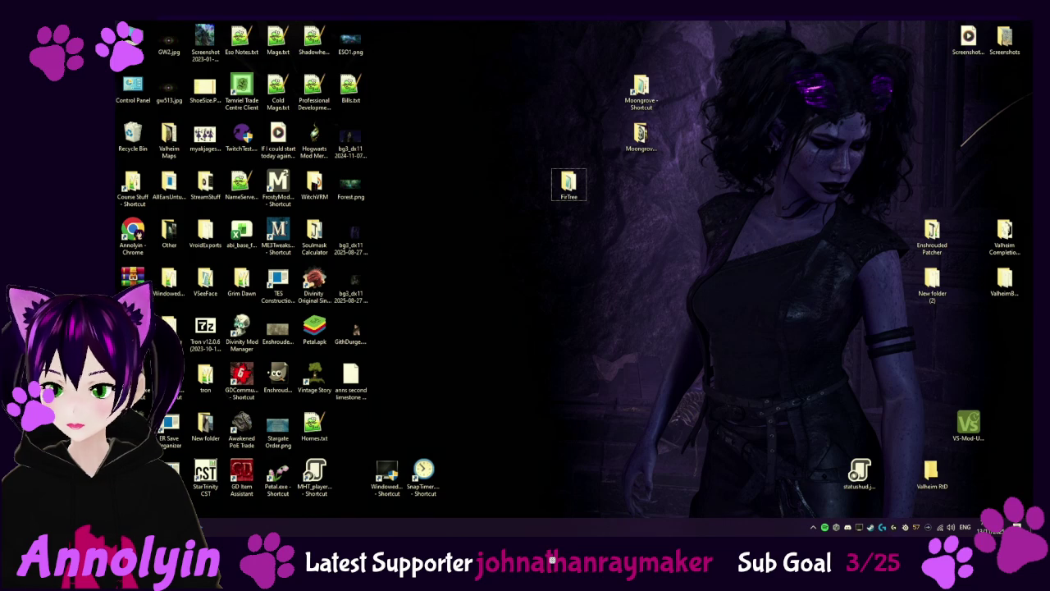
# Step: Open P4V from the Perforce tray icon and submit the 17052-file changelist to the depot
pyautogui.rightClick(847, 526)
pyautogui.click(847, 527)
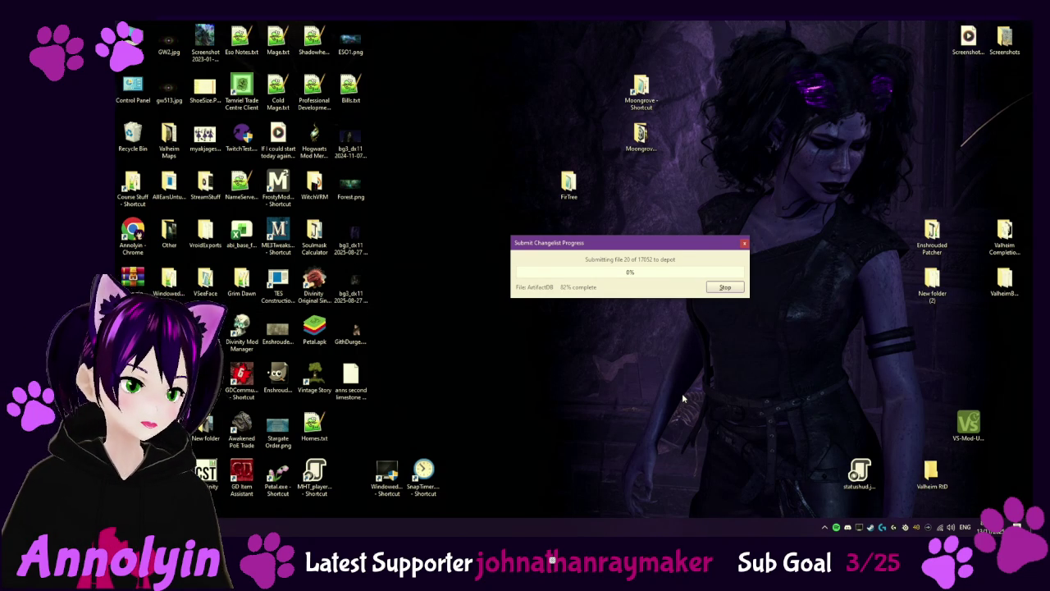
# Step: Stop the 17052-file changelist submission and bring up the Start menu
pyautogui.click(722, 289)
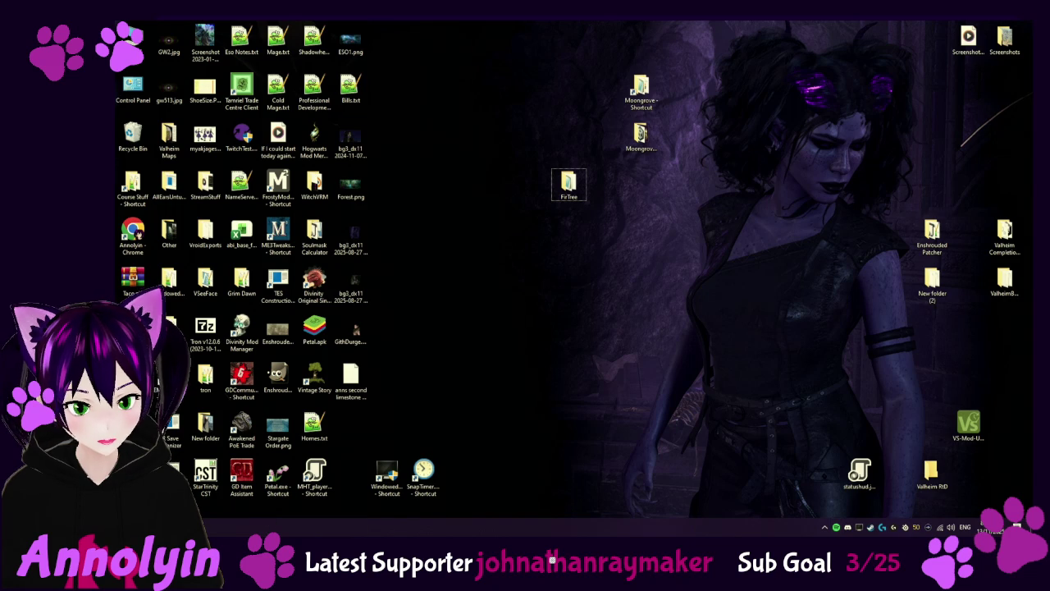
pyautogui.press('super')
# Step: Launch Unity Hub and open MoongroveApothecary from the Projects list
pyautogui.click(297, 421)
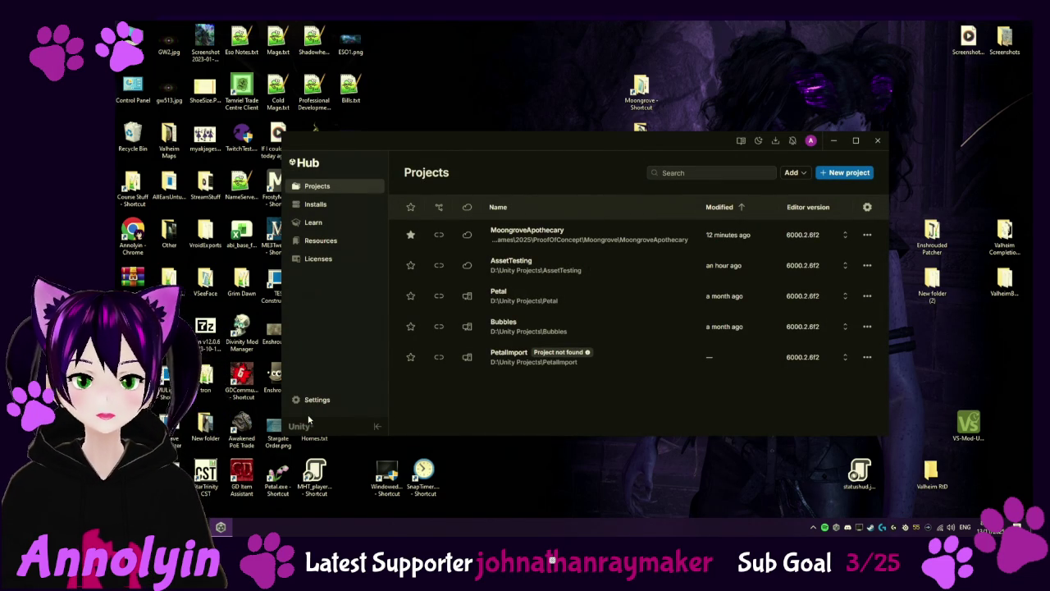
pyautogui.click(597, 238)
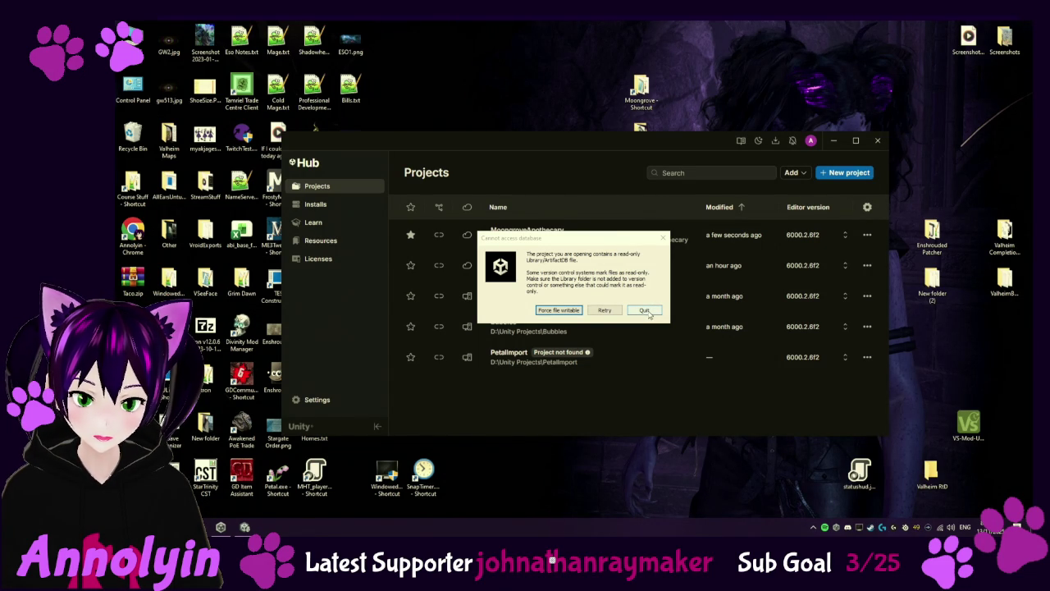
# Step: Quit at the read-only Library/ArtifactDB warning and close the Unity Hub window
pyautogui.click(645, 311)
pyautogui.click(878, 141)
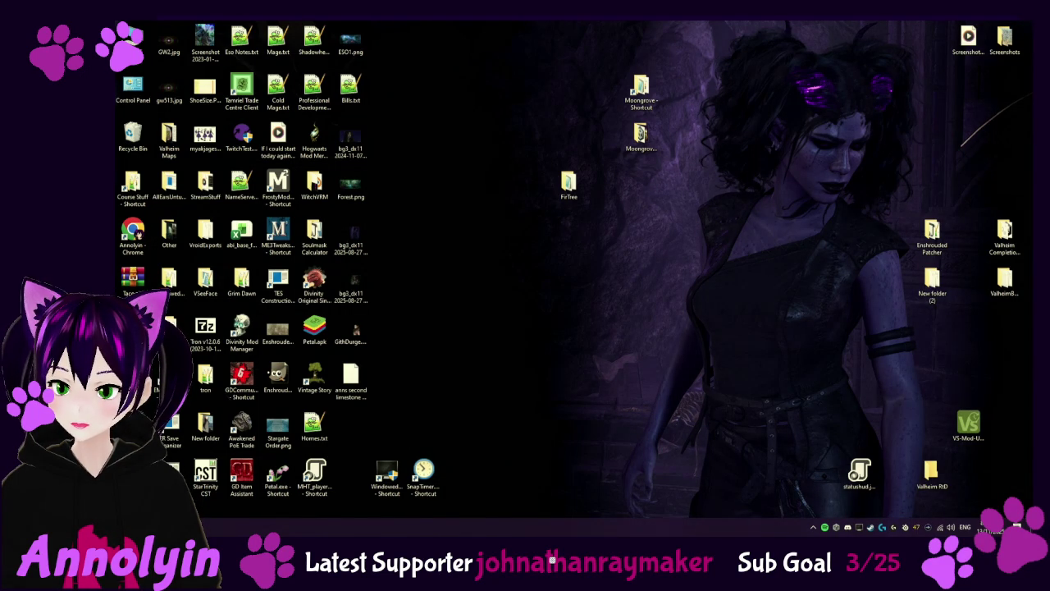
pyautogui.click(569, 184)
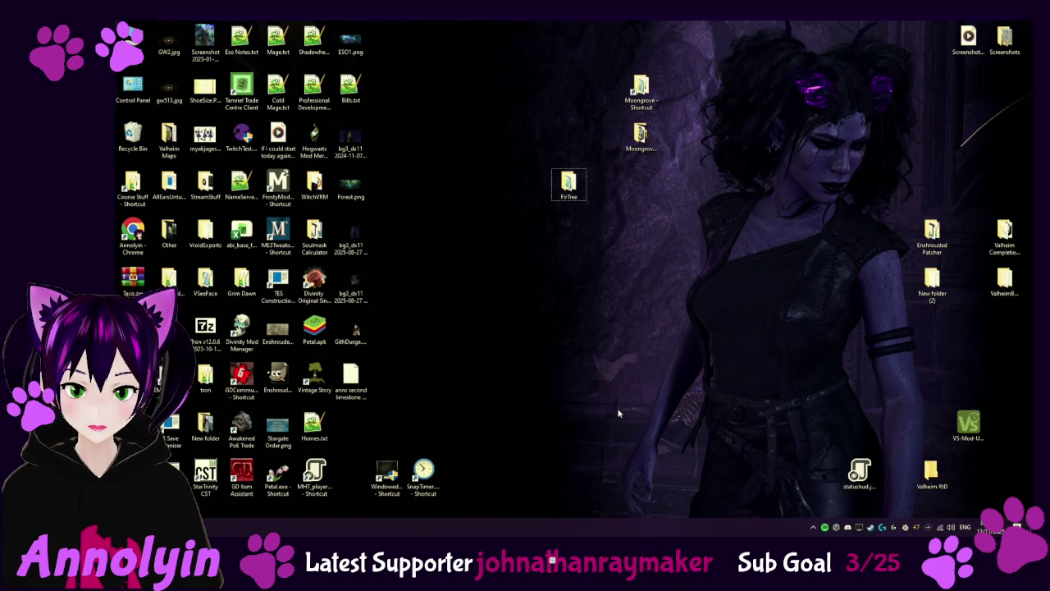
# Step: Reopen MoongroveApothecary from the Unity Hub tray icon and rebuild its corrupted Library
pyautogui.rightClick(836, 527)
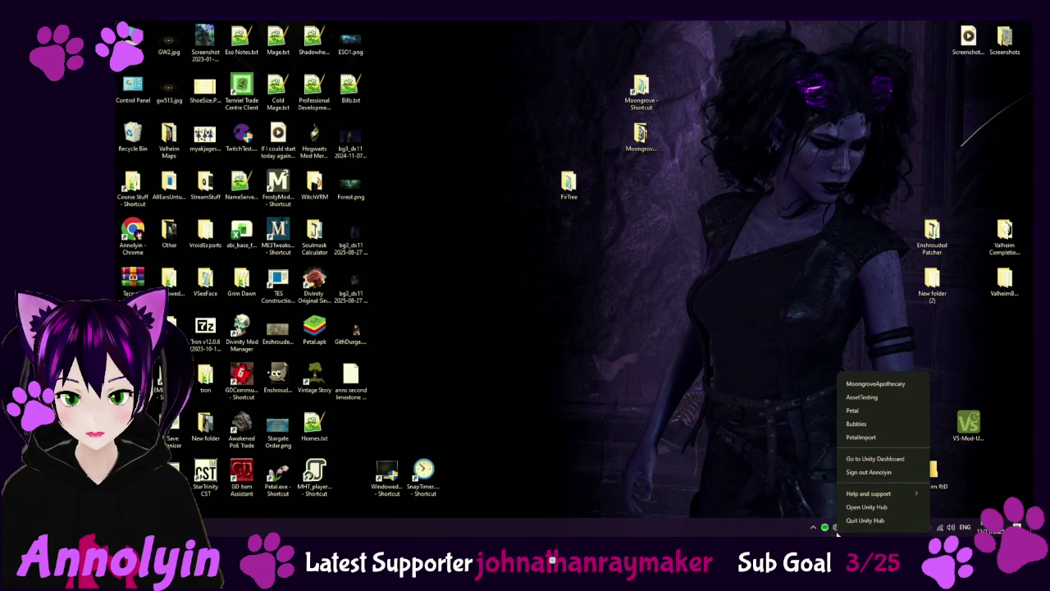
pyautogui.click(893, 383)
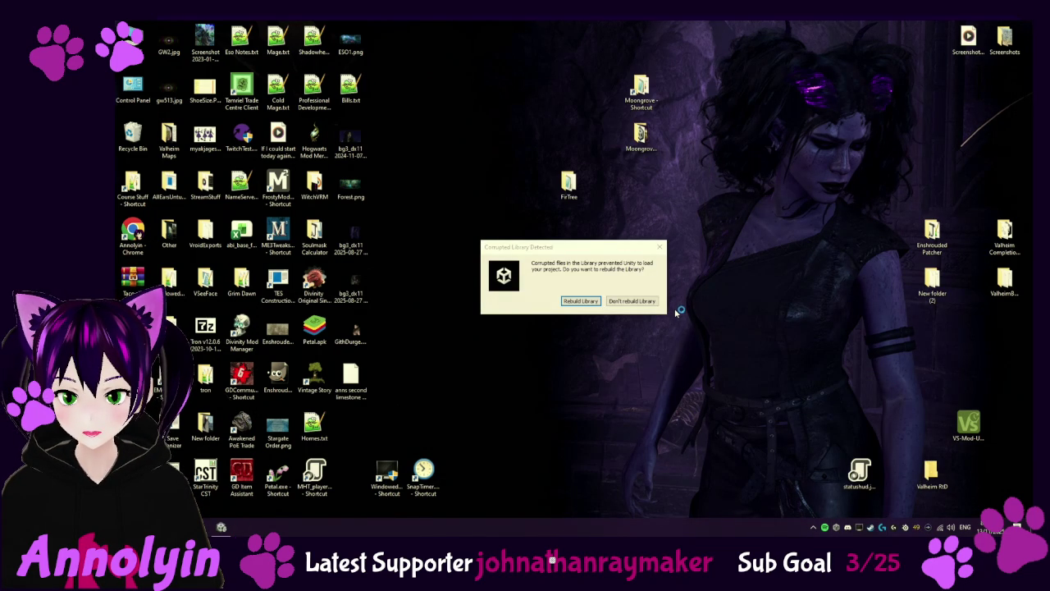
pyautogui.click(580, 301)
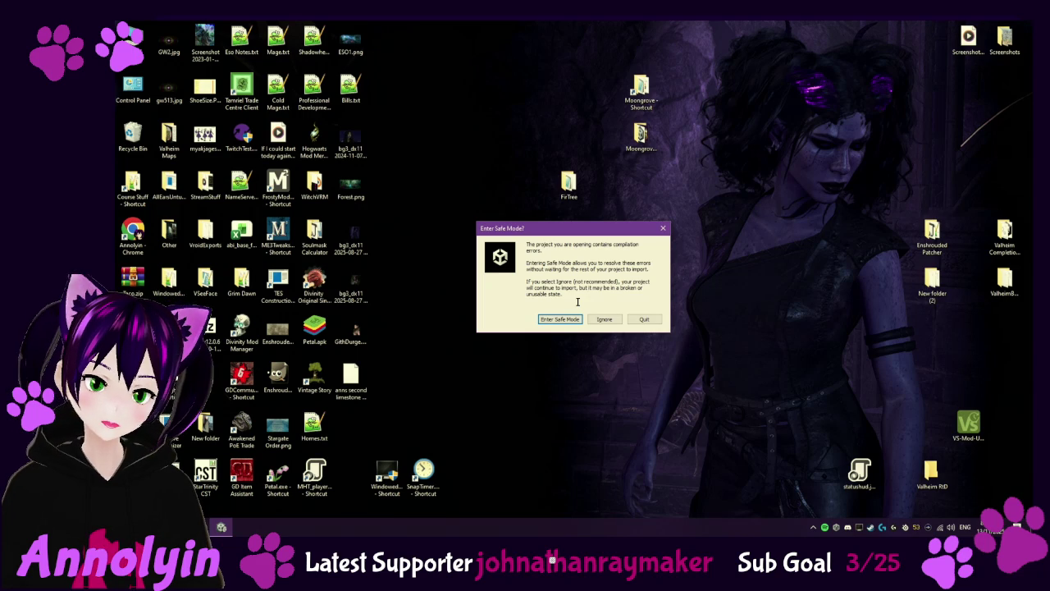
# Step: Ignore the Enter Safe Mode prompt so MoongroveApothecary keeps importing despite compile errors
pyautogui.click(604, 321)
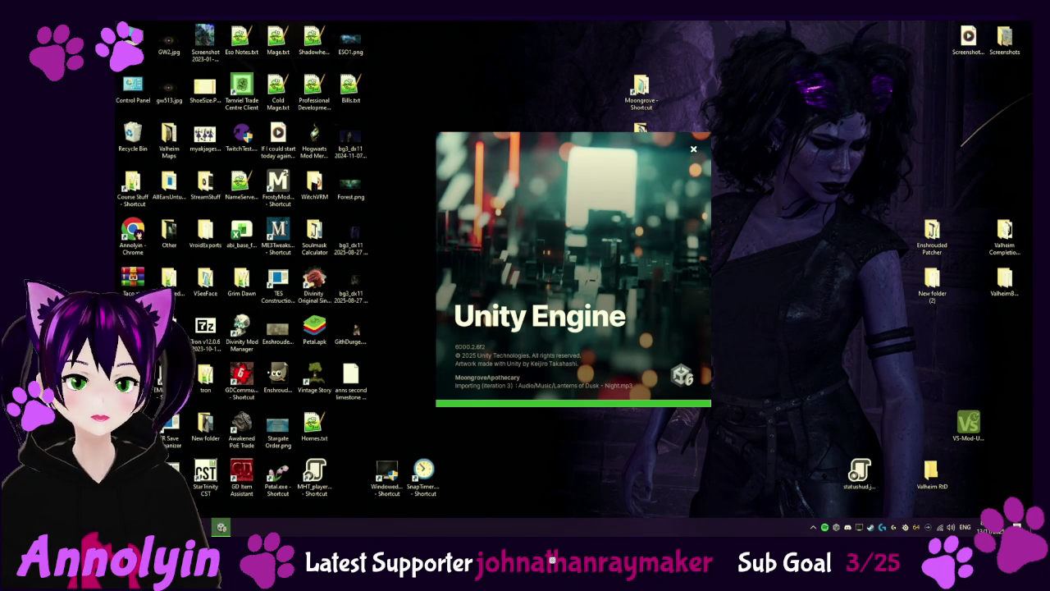
# Step: Raise the system volume of the music playing while the project finishes loading
pyautogui.press('XF86AudioRaiseVolume')
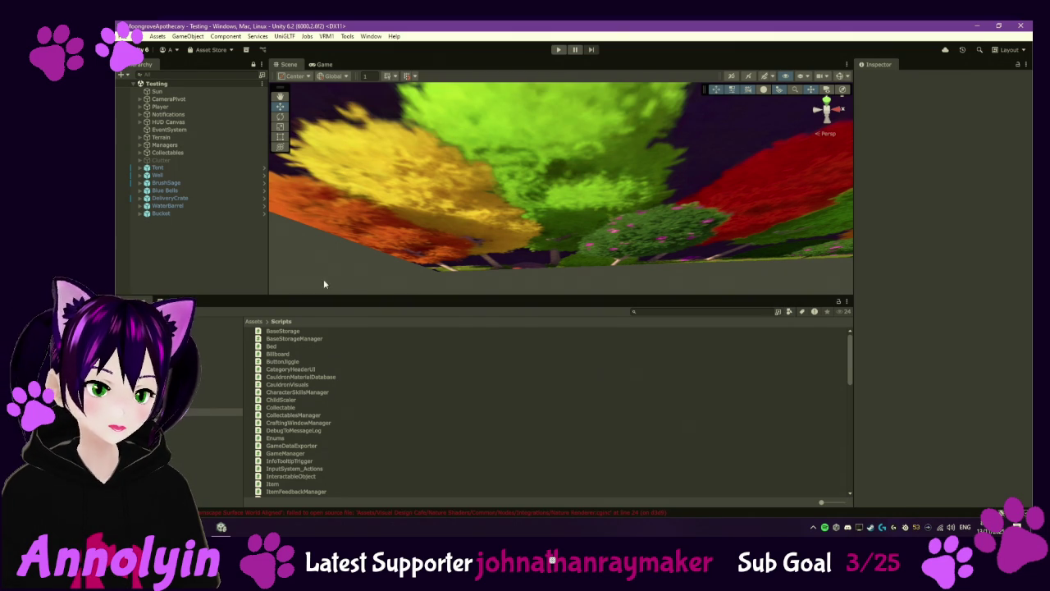
# Step: Trace the AnnolyinPinkWitch.vrm import error from the Console to the model in Player Model
pyautogui.click(173, 302)
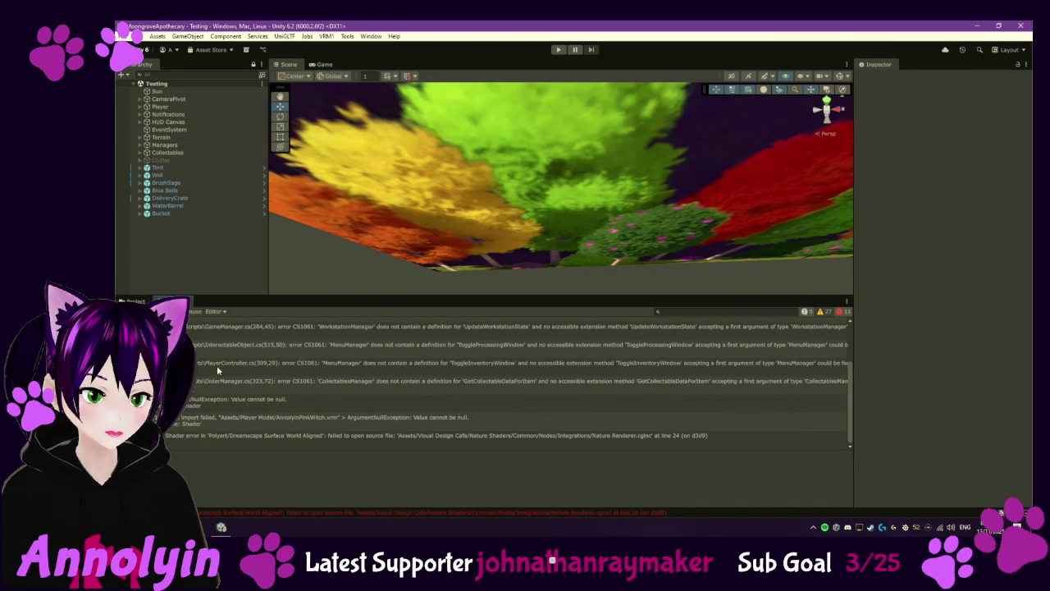
pyautogui.click(243, 423)
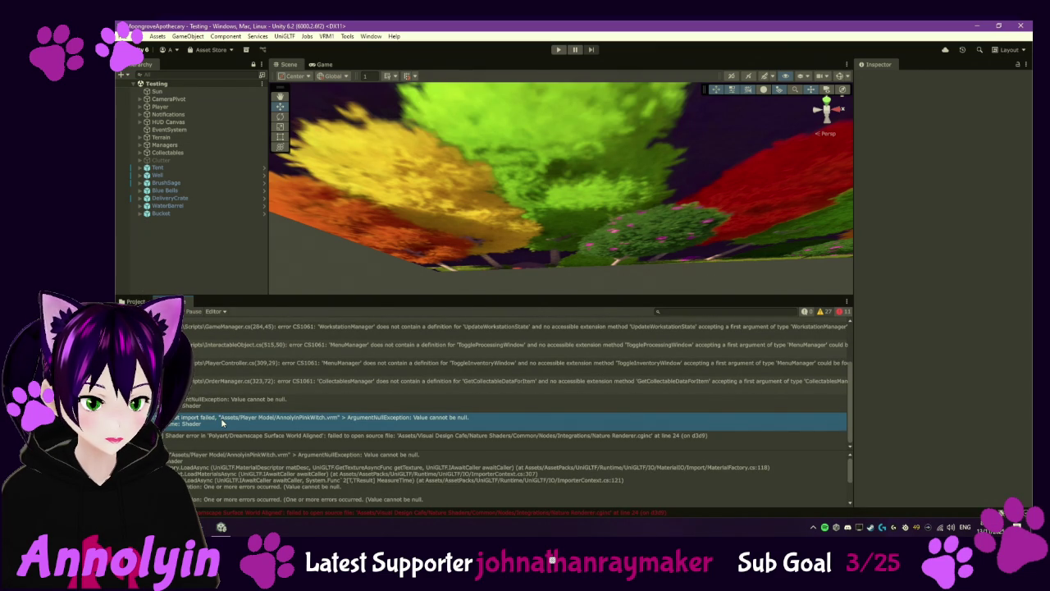
pyautogui.click(135, 302)
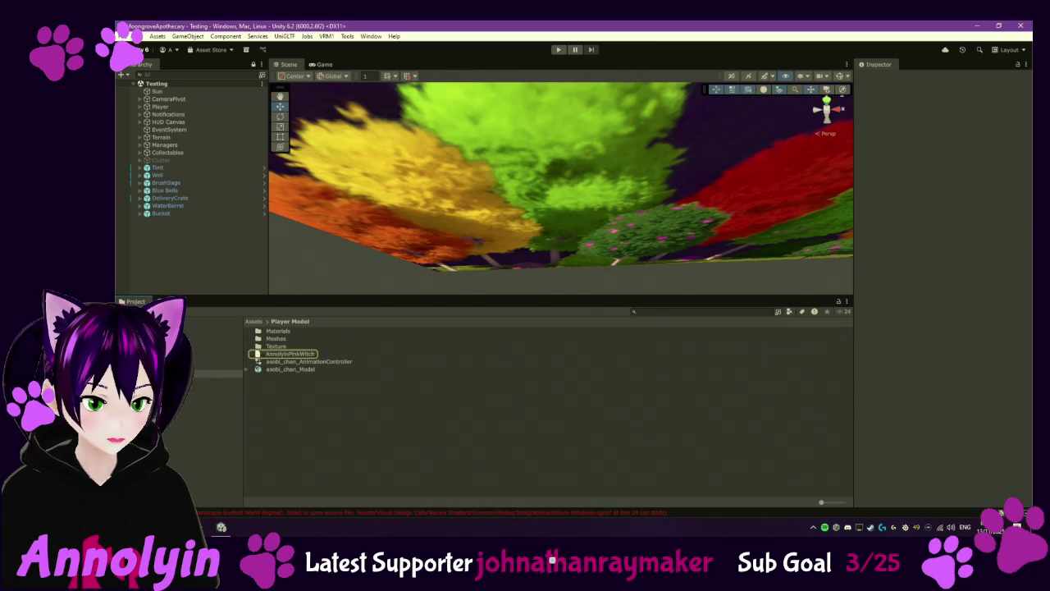
pyautogui.doubleClick(271, 355)
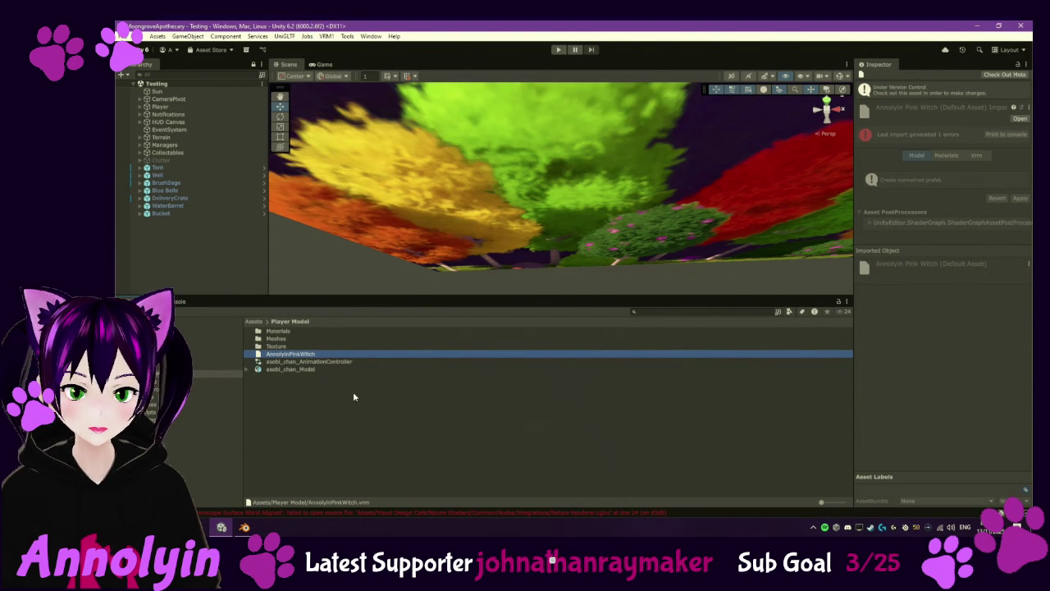
# Step: Delete the AnnolyinPinkWitch.vrm asset, then open the value-cannot-be-null error's code in MaterialFactory.cs
pyautogui.press('Delete')
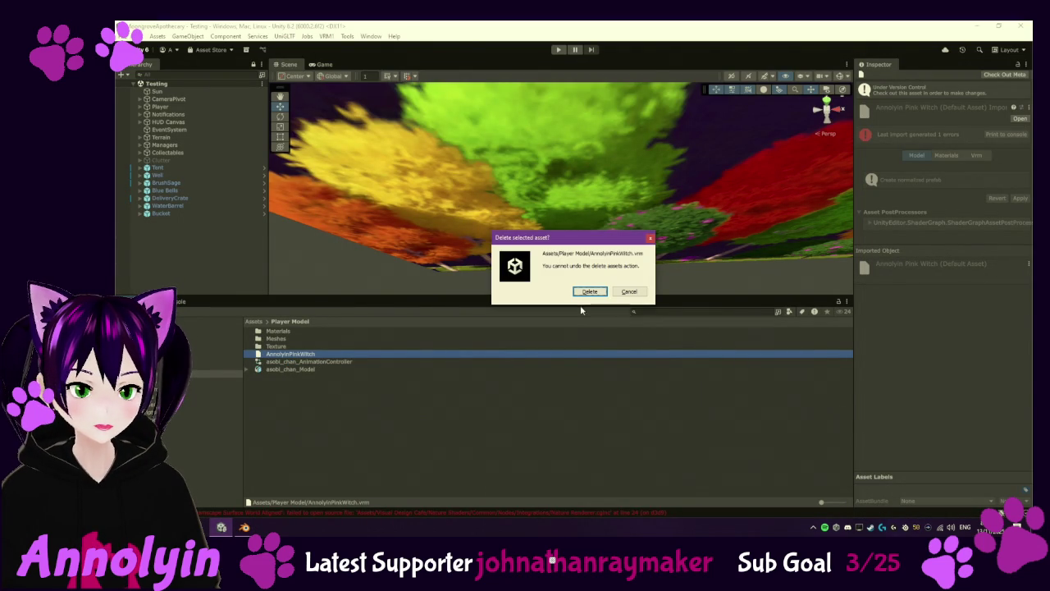
pyautogui.click(585, 293)
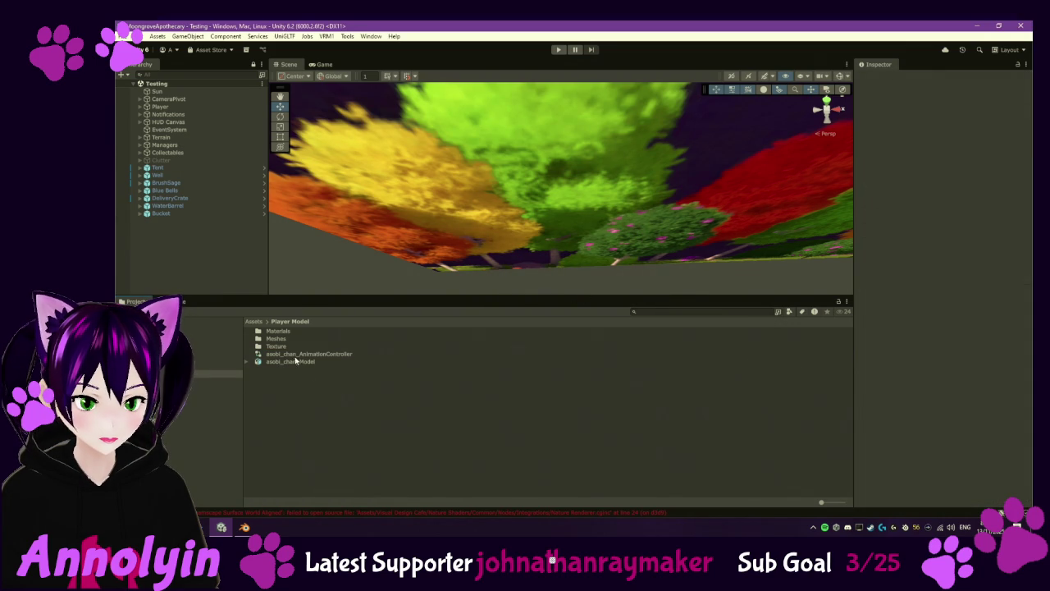
pyautogui.click(174, 301)
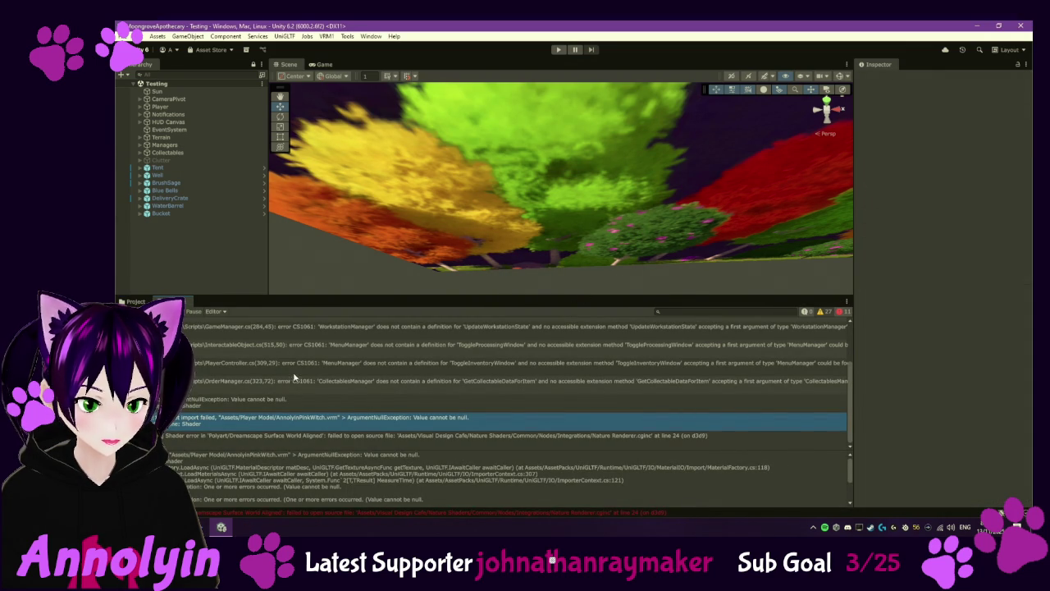
pyautogui.click(307, 402)
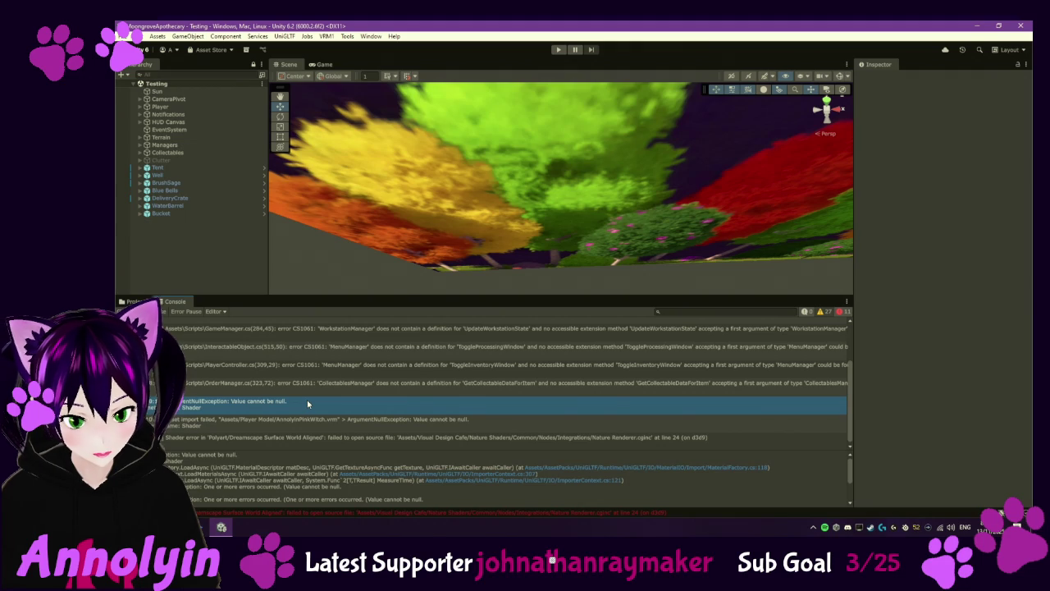
pyautogui.doubleClick(307, 400)
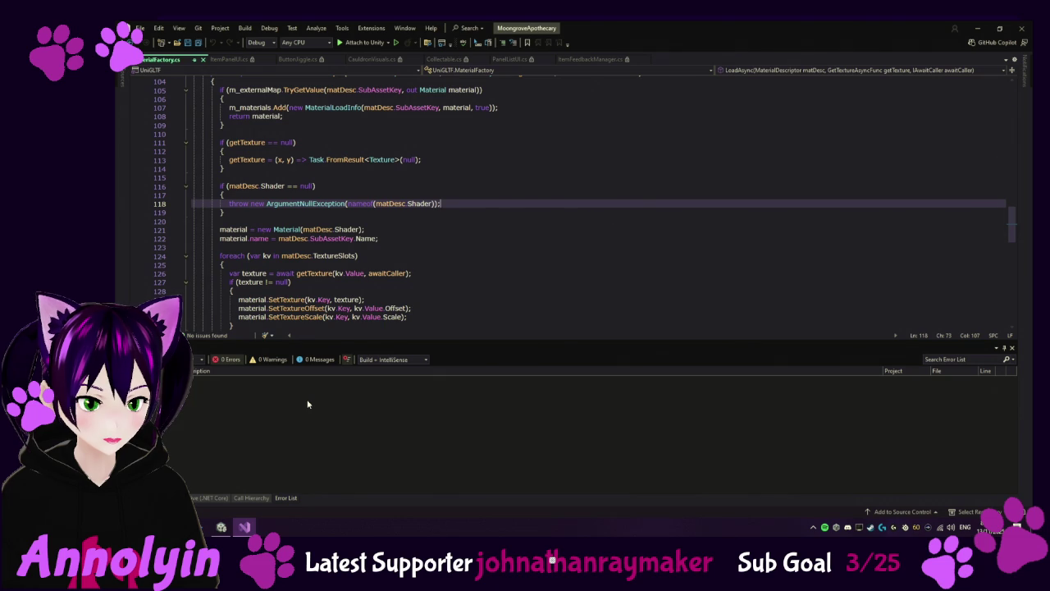
# Step: Review the null-shader exception, then jump to the ShowTooltip error in ItemPanelUI.cs
pyautogui.scroll(4, 447, 261)
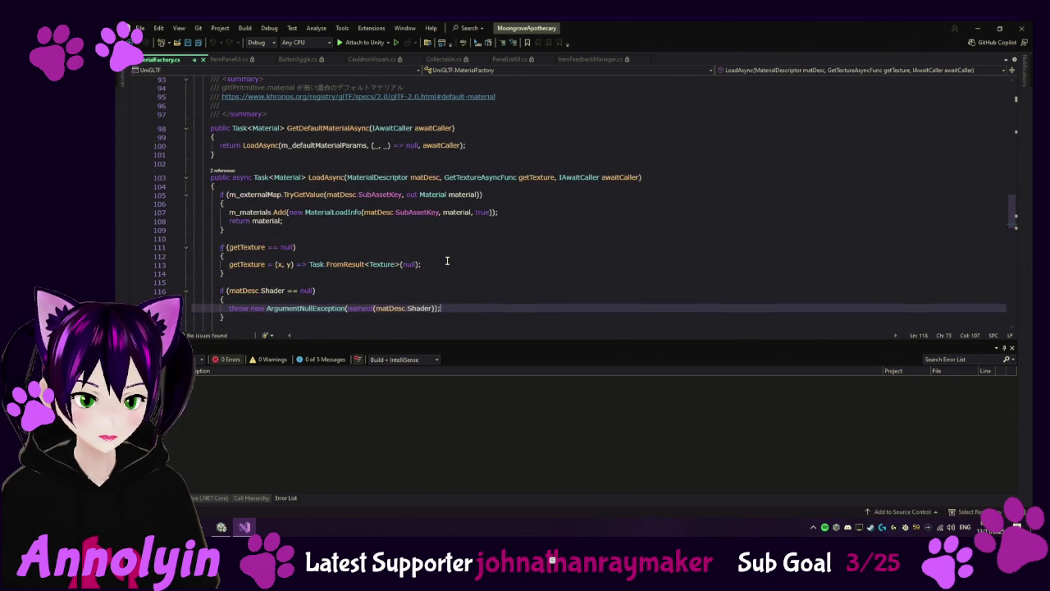
pyautogui.scroll(15, 448, 261)
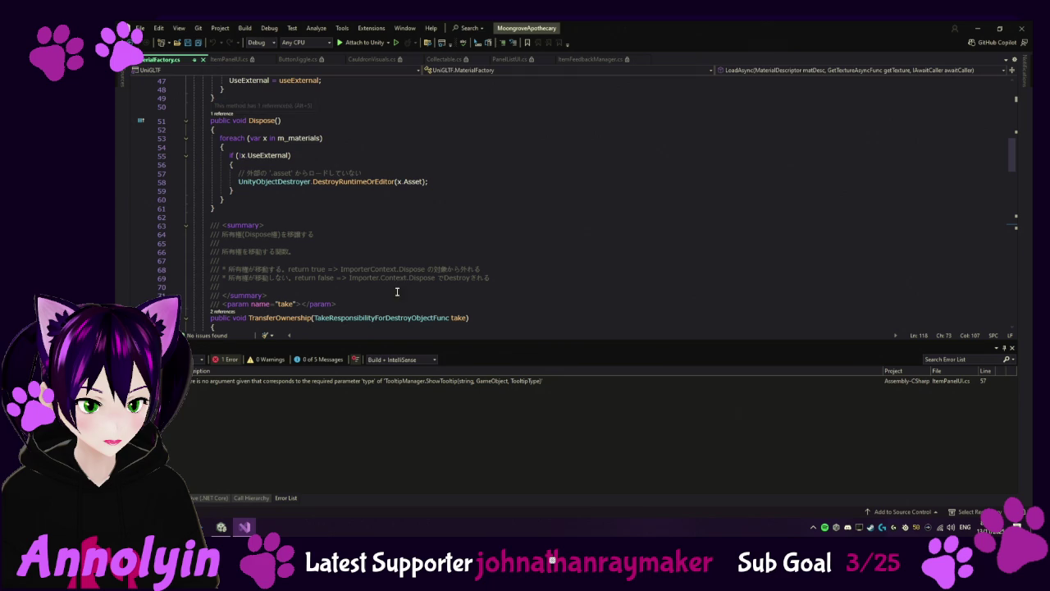
pyautogui.doubleClick(419, 382)
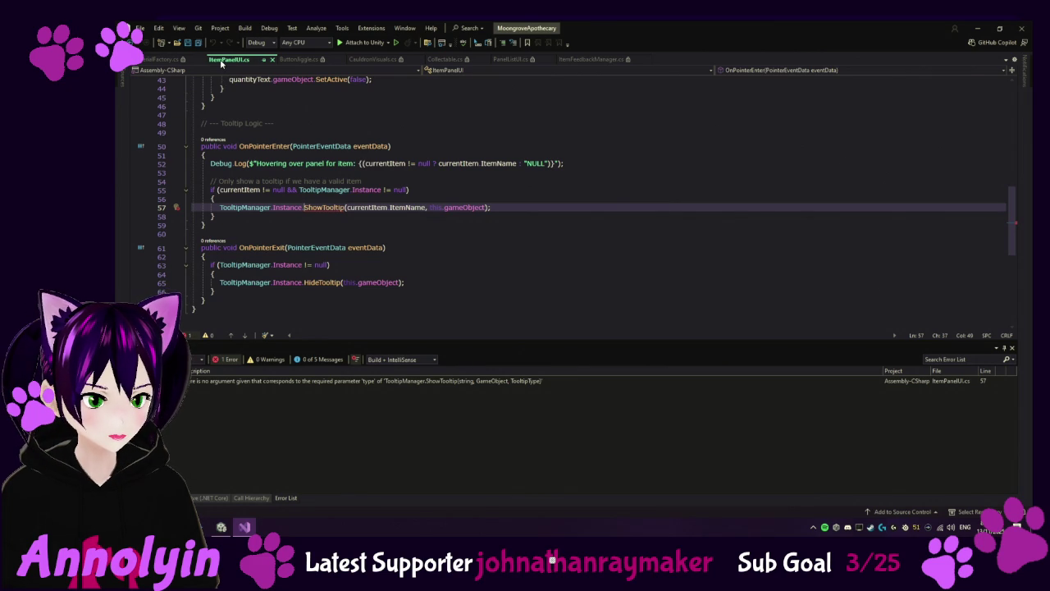
# Step: Close every open code file, including ItemPanelUI.cs and MaterialFactory.cs, and return to Unity
pyautogui.middleClick(221, 59)
pyautogui.middleClick(230, 60)
pyautogui.middleClick(231, 60)
pyautogui.middleClick(231, 60)
pyautogui.middleClick(231, 60)
pyautogui.middleClick(230, 60)
pyautogui.middleClick(177, 60)
pyautogui.click(221, 527)
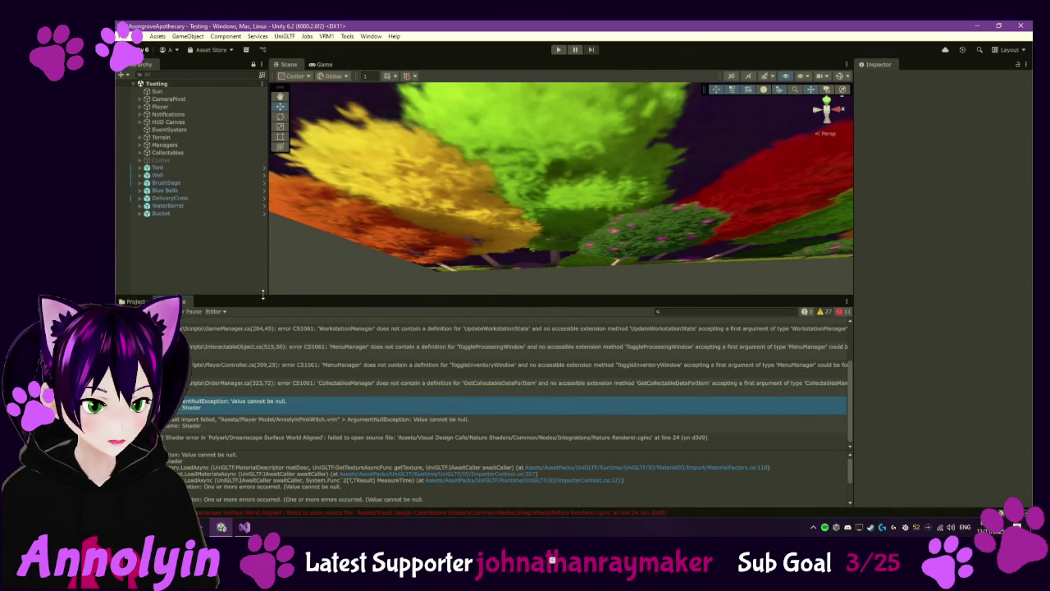
# Step: Confirm the VRM model is gone and deactivate StartMenu under HUD Canvas > Menus
pyautogui.click(131, 301)
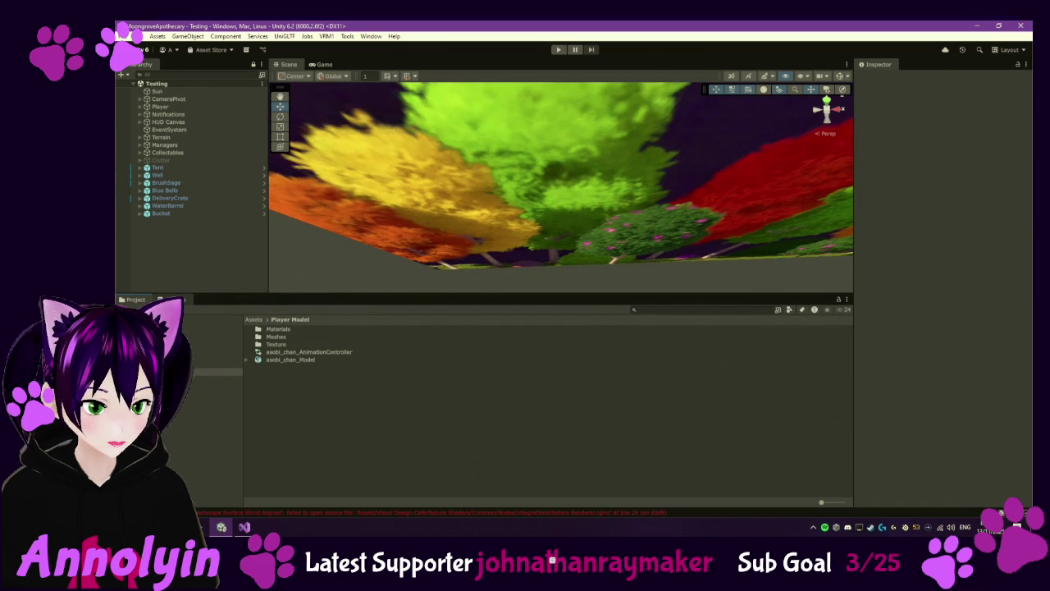
pyautogui.click(170, 300)
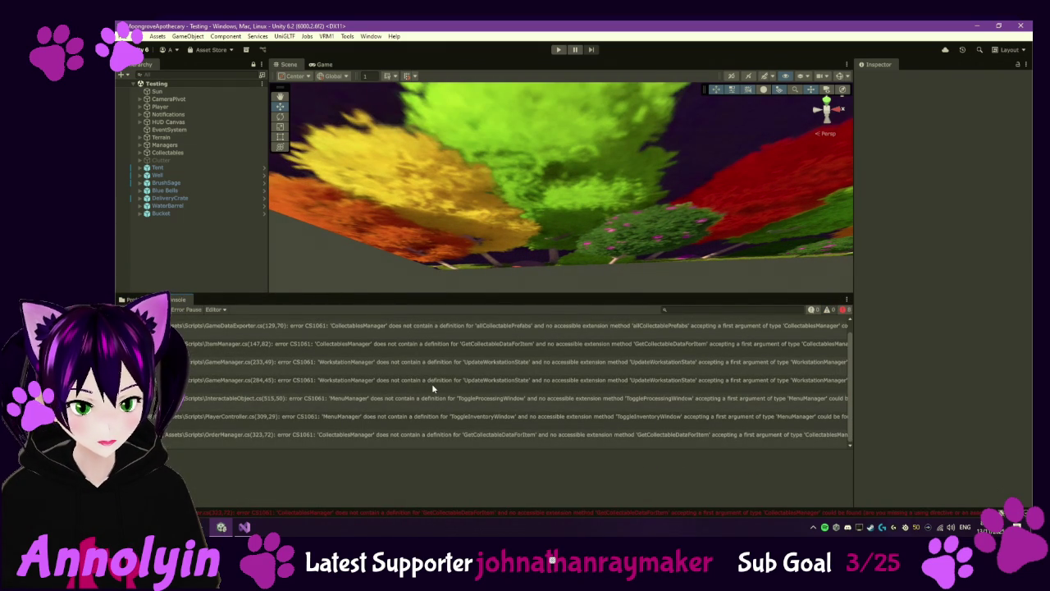
pyautogui.scroll(-1, 439, 412)
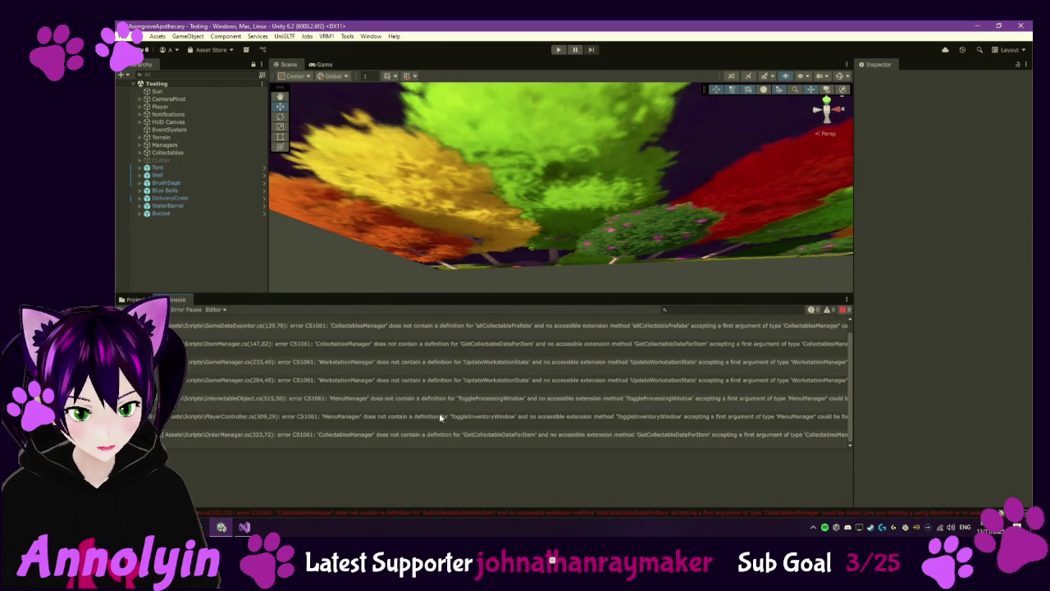
pyautogui.click(142, 122)
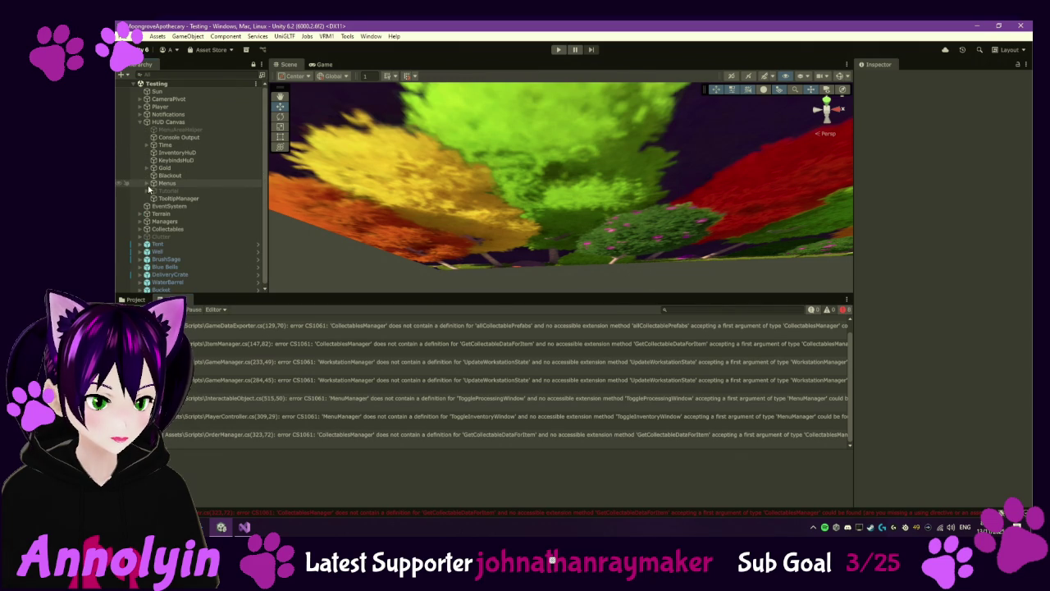
pyautogui.click(147, 183)
pyautogui.click(177, 214)
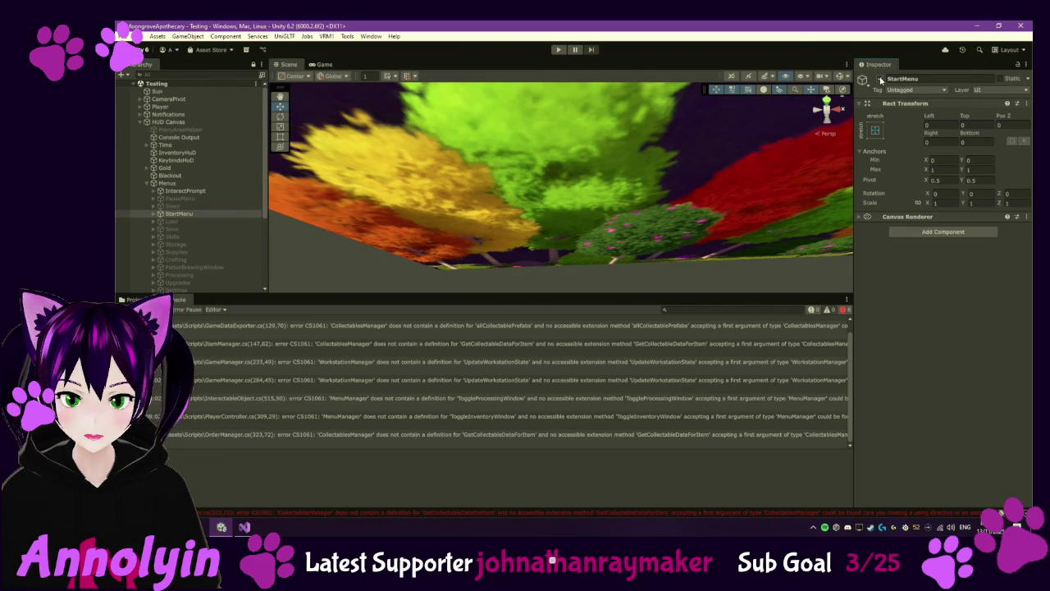
pyautogui.click(880, 78)
pyautogui.click(147, 184)
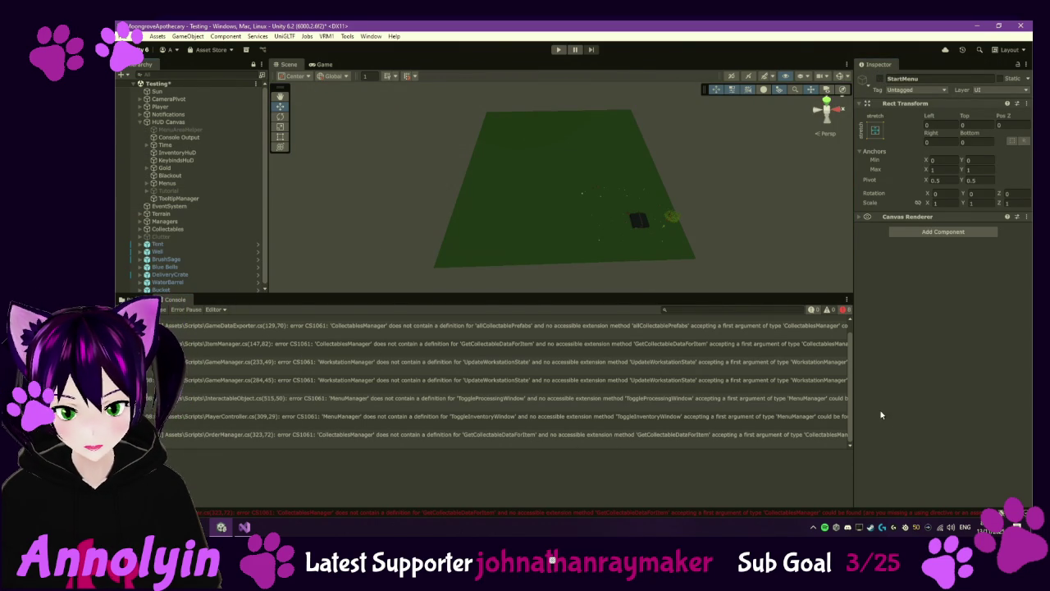
# Step: Enlarge the Console and open the GetCollectableDataForItem error at OrderManager.cs line 323
pyautogui.moveTo(853, 400); pyautogui.dragTo(921, 395)
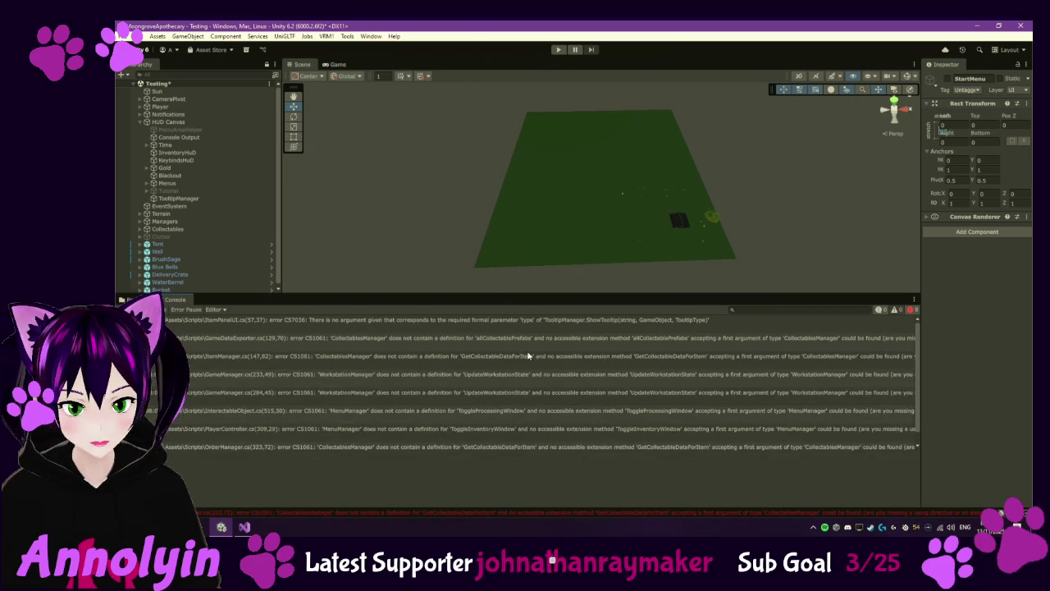
pyautogui.moveTo(496, 292); pyautogui.dragTo(496, 245)
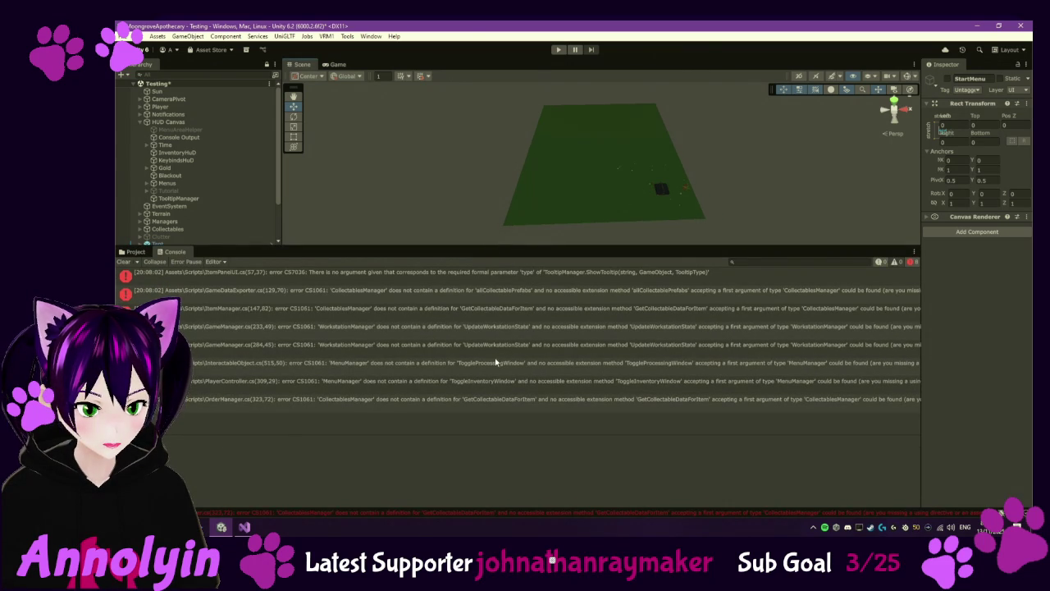
pyautogui.click(572, 400)
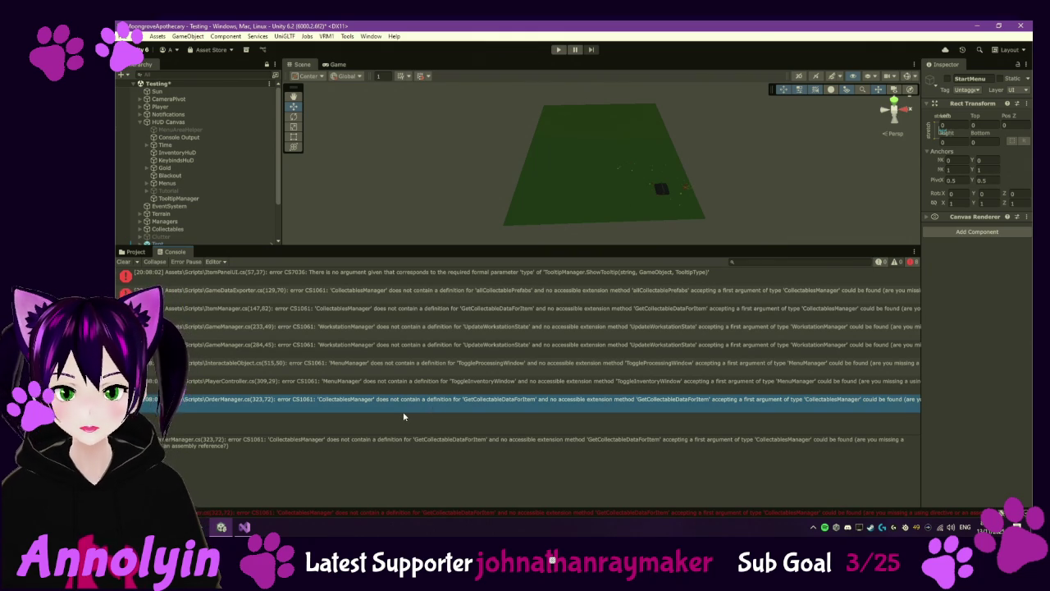
pyautogui.doubleClick(417, 401)
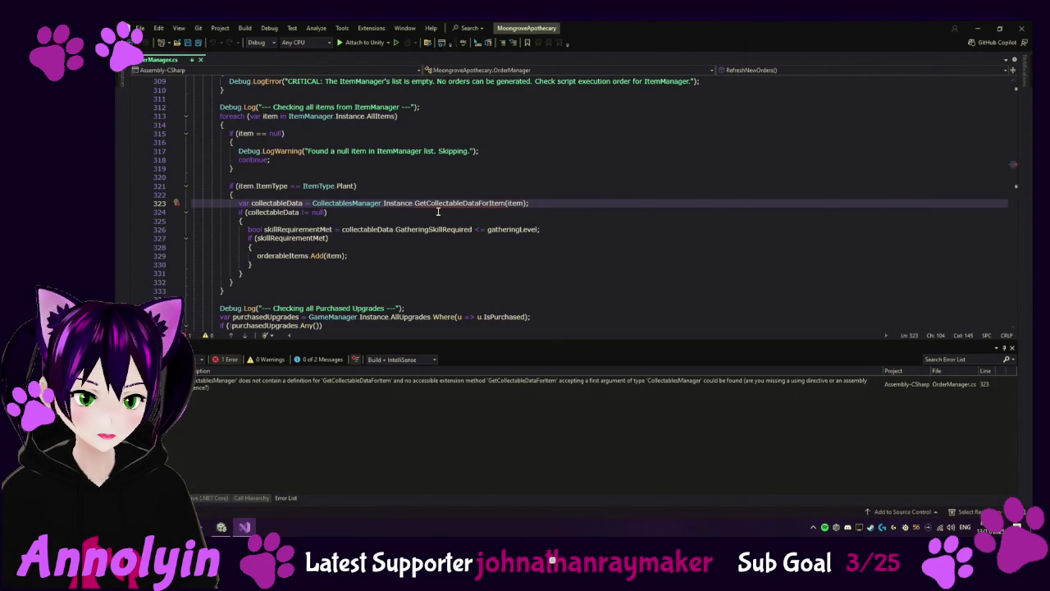
# Step: Back in Unity, open the CollectablesManager script from the Scripts folder in Visual Studio
pyautogui.click(221, 527)
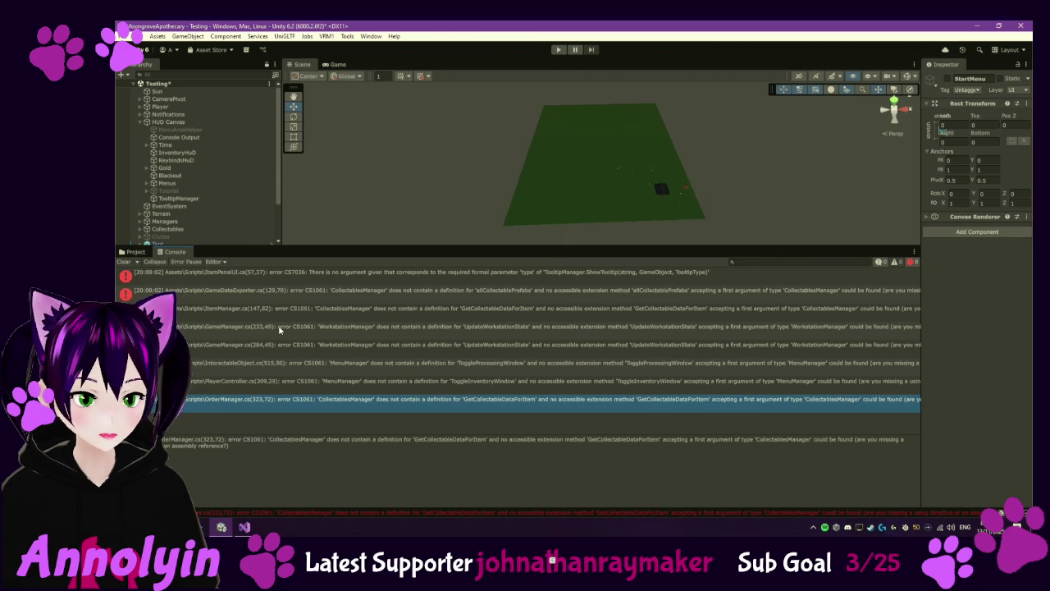
pyautogui.click(135, 251)
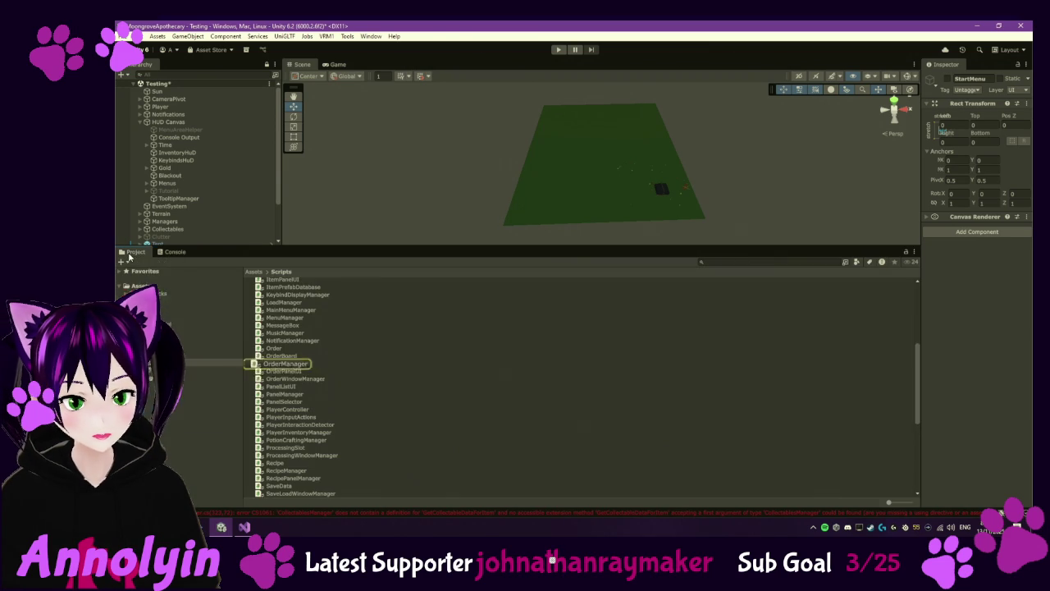
pyautogui.doubleClick(304, 302)
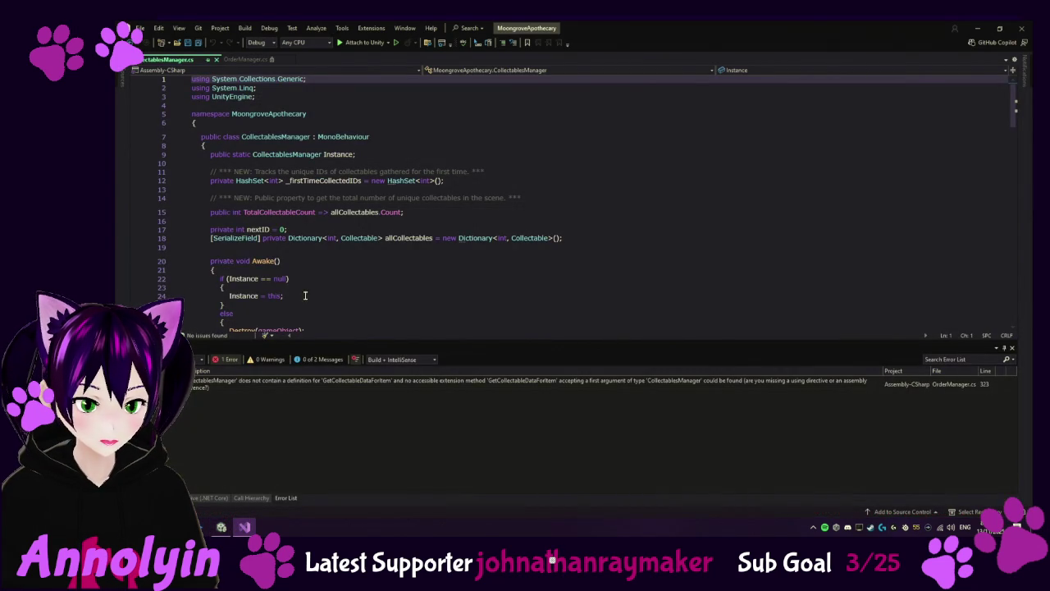
pyautogui.scroll(-13, 405, 268)
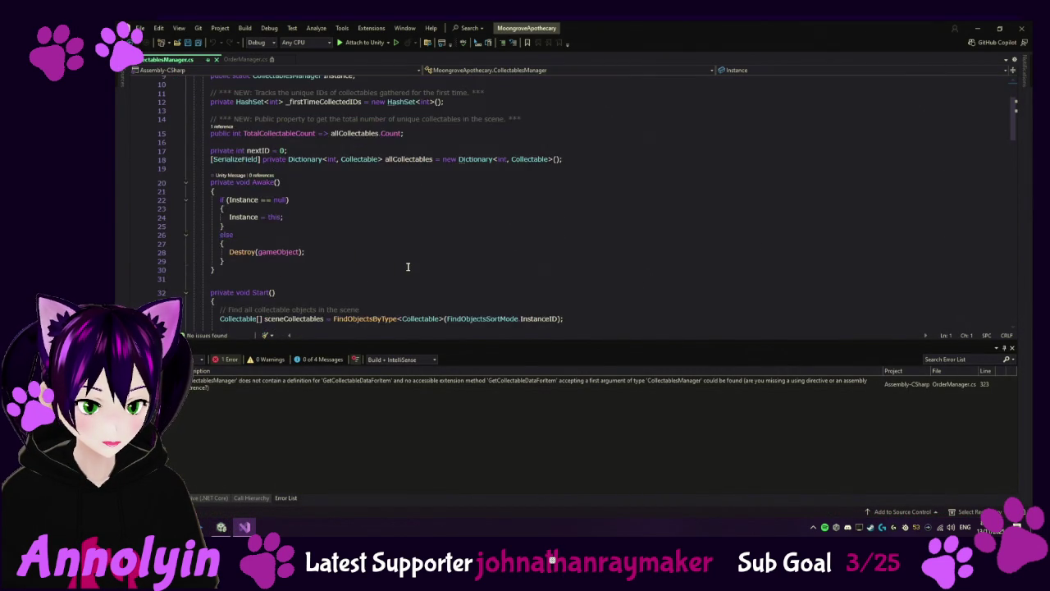
pyautogui.scroll(-10, 407, 267)
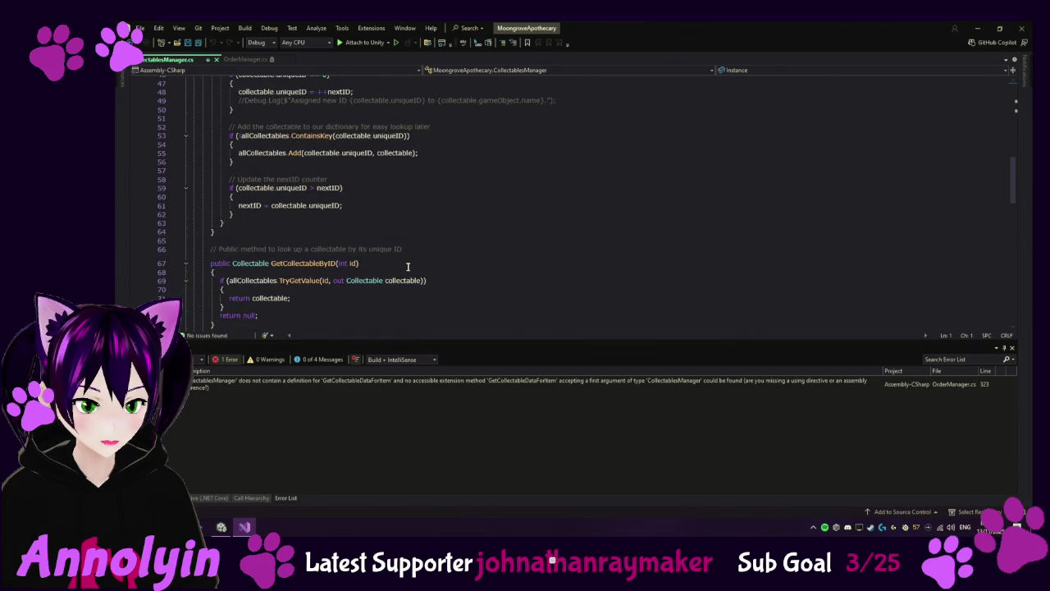
pyautogui.scroll(-9, 407, 267)
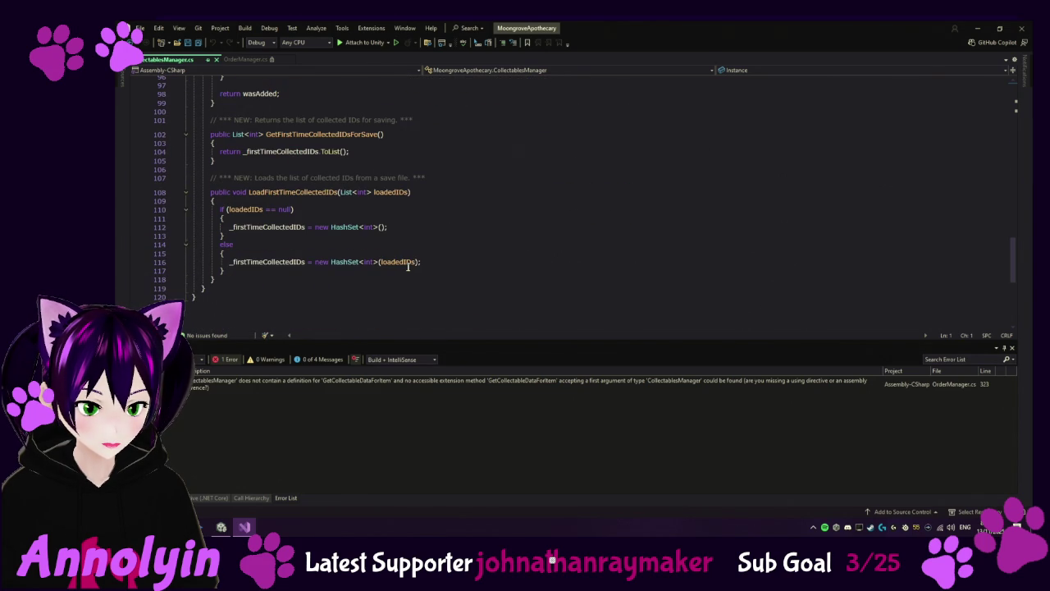
pyautogui.scroll(-3, 408, 267)
pyautogui.scroll(4, 408, 267)
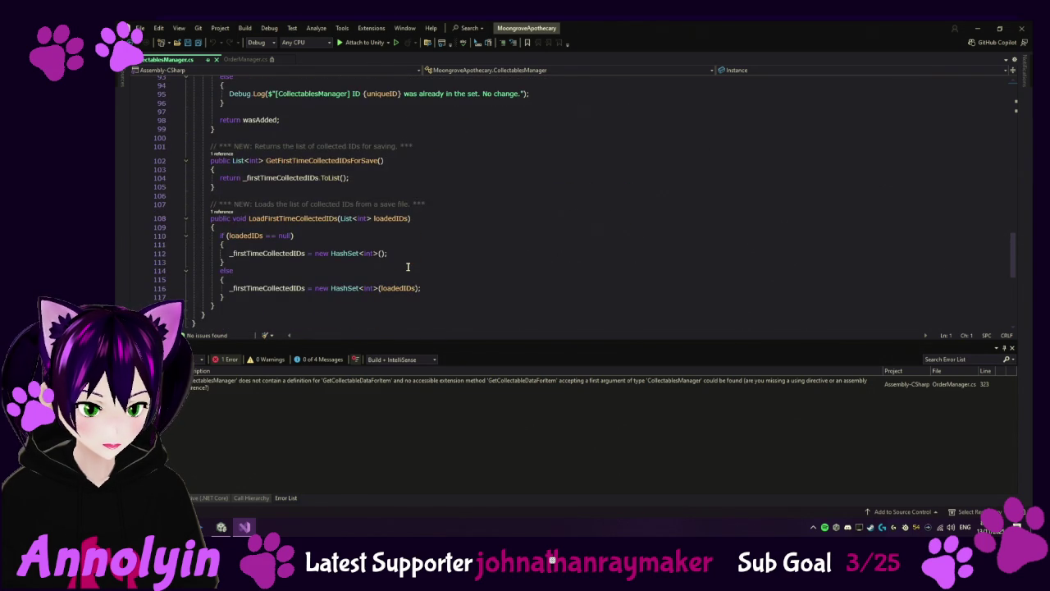
pyautogui.scroll(5, 408, 266)
pyautogui.scroll(10, 408, 267)
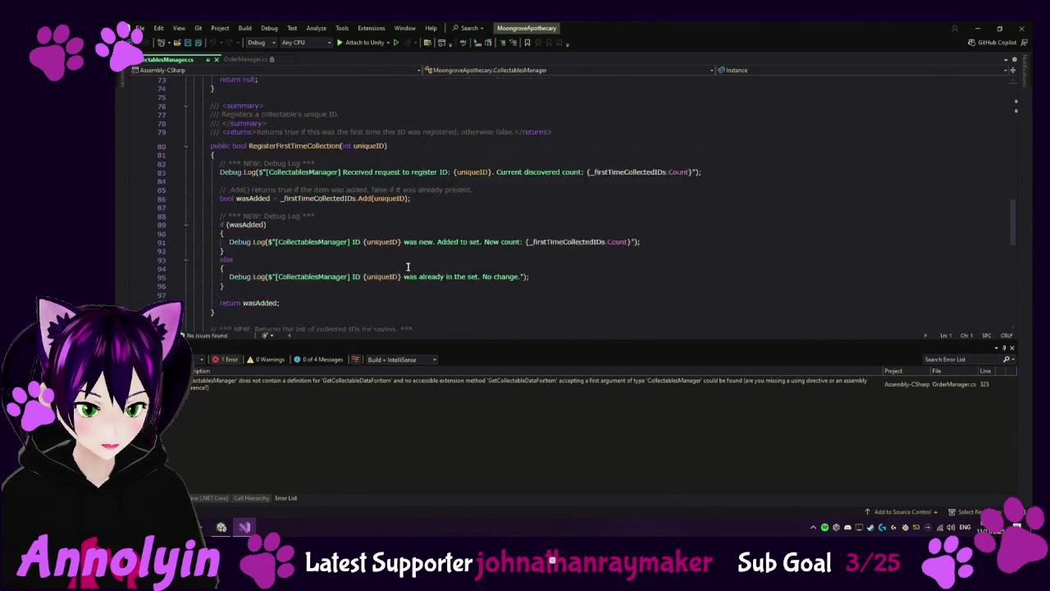
pyautogui.scroll(1, 407, 267)
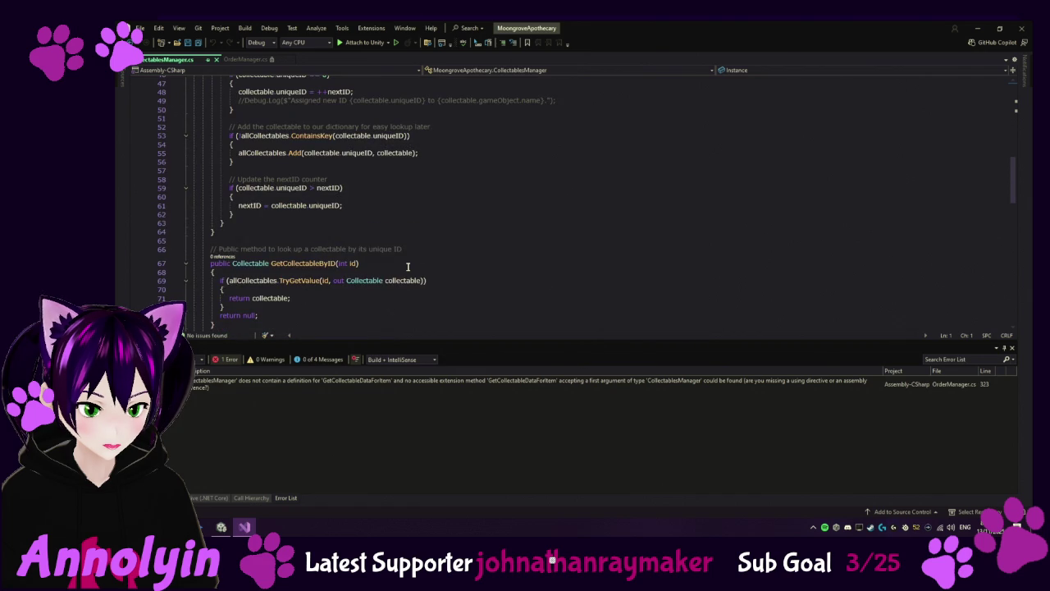
pyautogui.scroll(1, 408, 266)
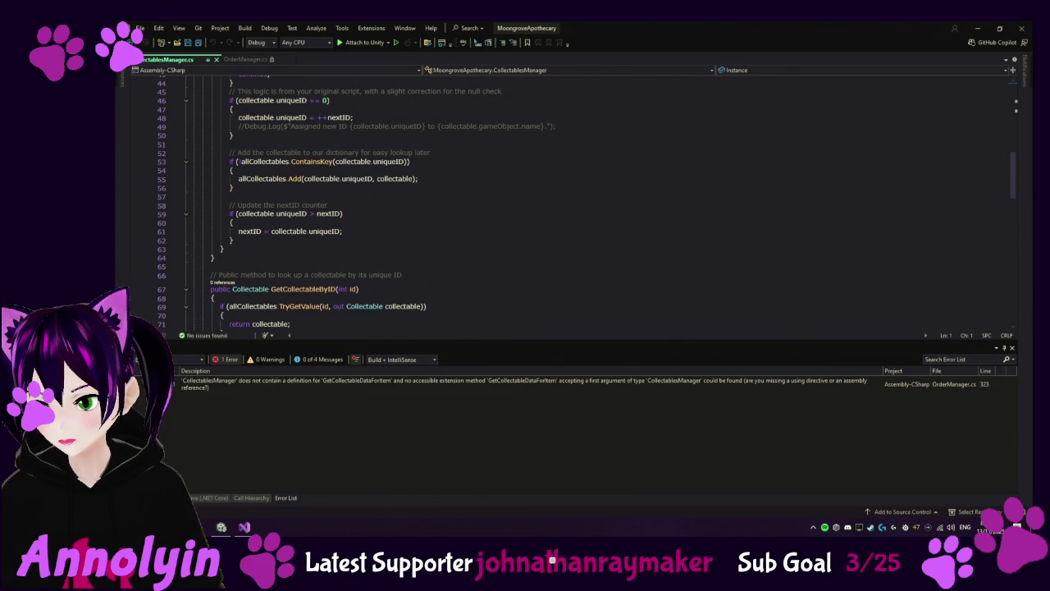
pyautogui.hotkey('alt', 'Tab')
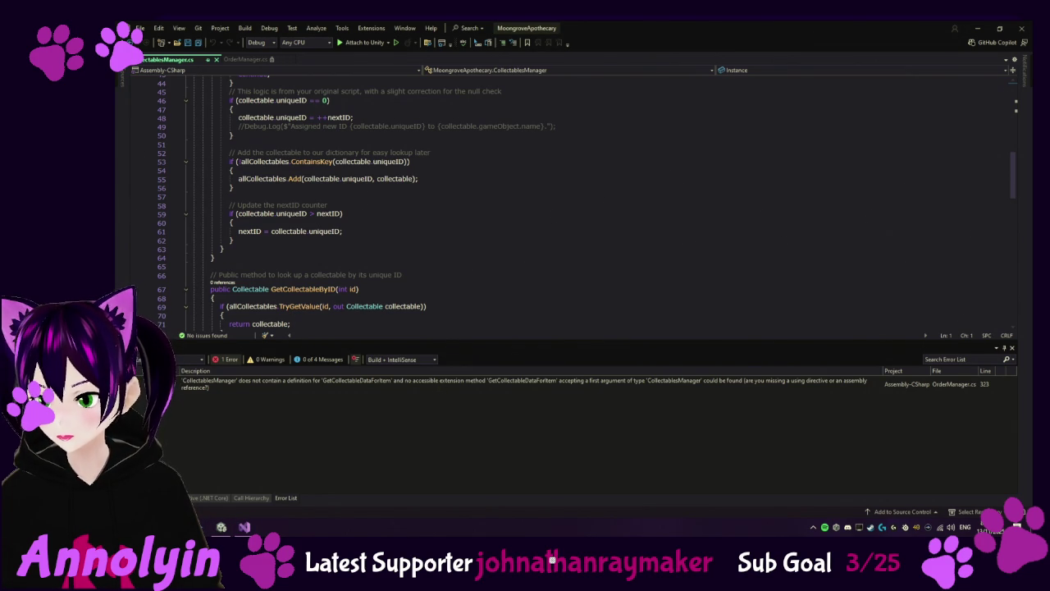
pyautogui.scroll(-9, 461, 269)
pyautogui.scroll(-16, 460, 269)
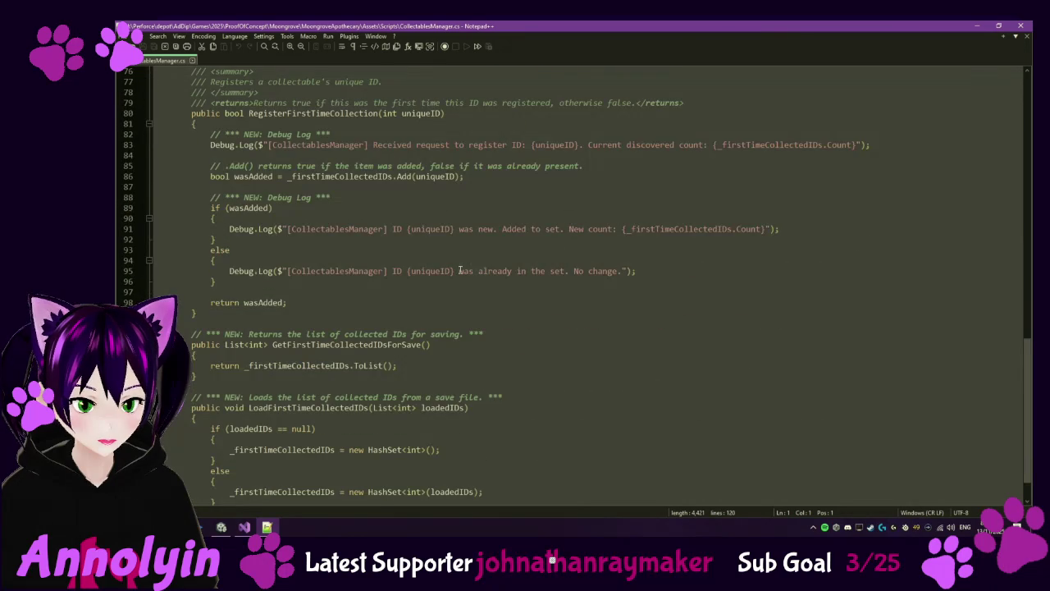
pyautogui.scroll(-1, 460, 269)
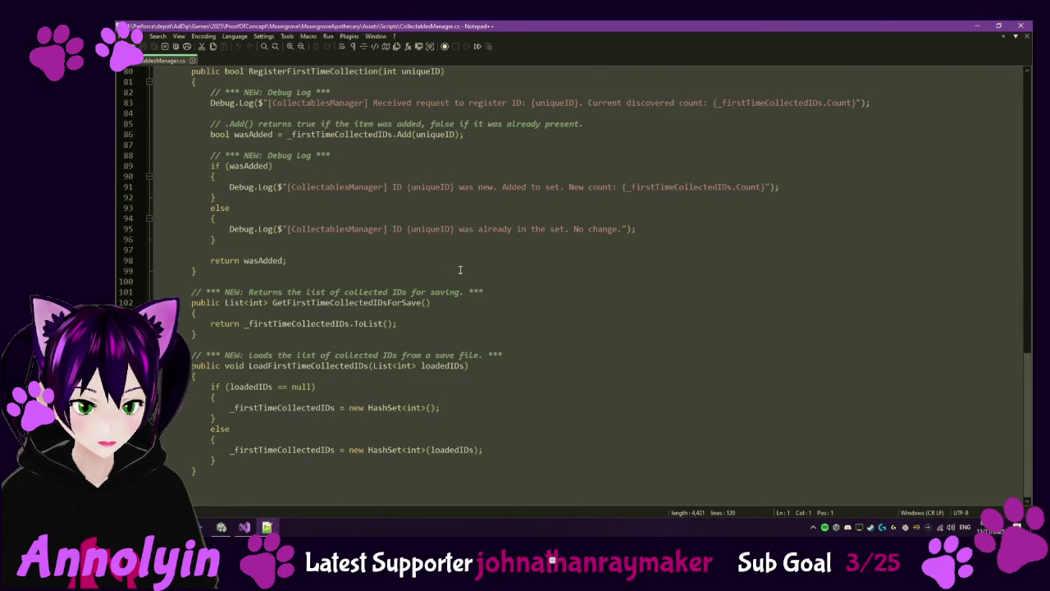
pyautogui.scroll(20, 461, 270)
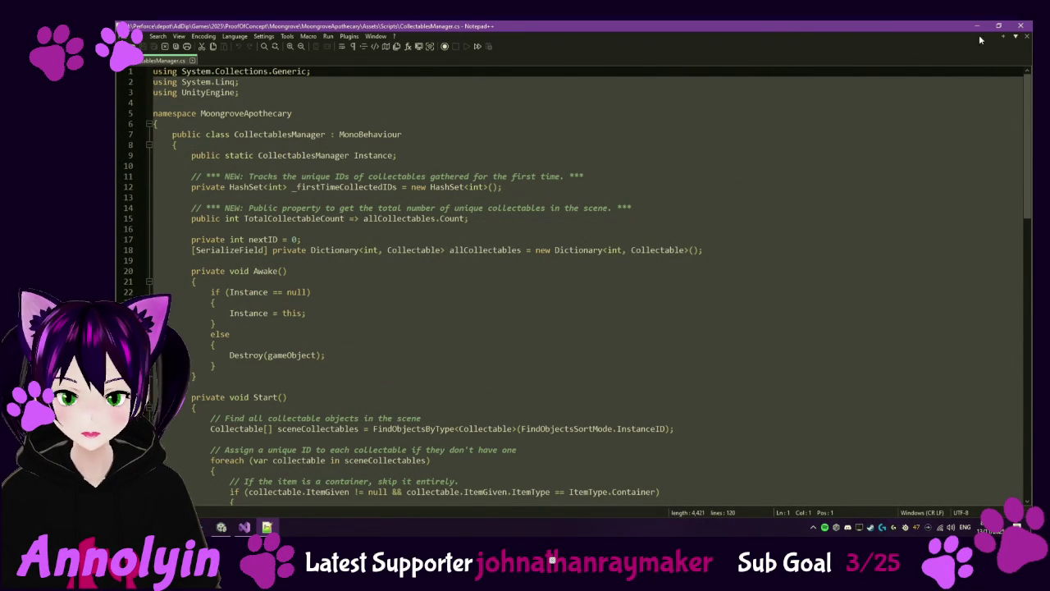
pyautogui.click(1018, 27)
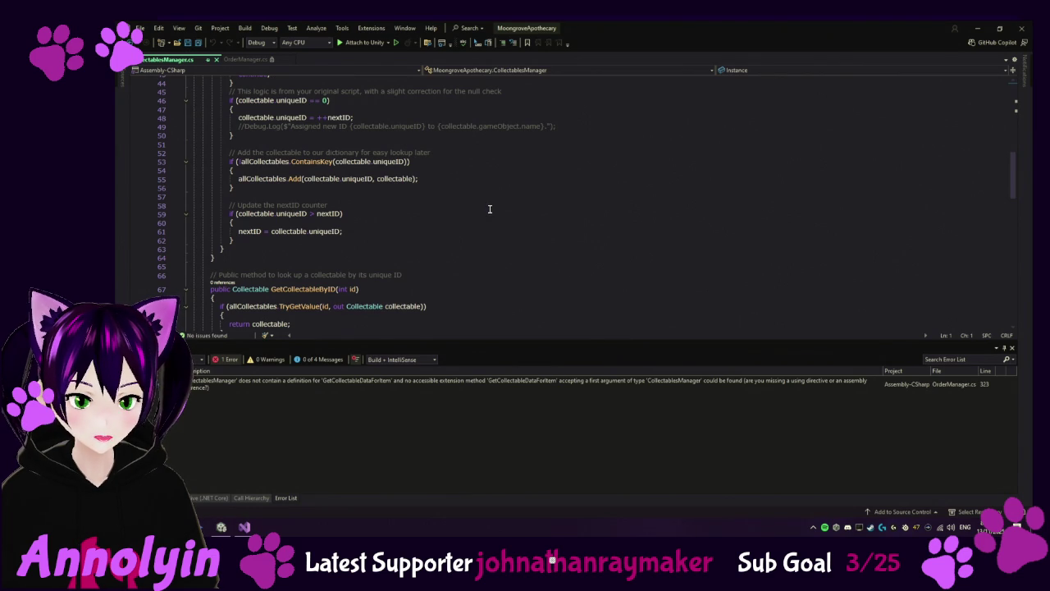
# Step: Jump from the Error List to the GetCollectableDataForItem call at OrderManager.cs line 323
pyautogui.click(443, 382)
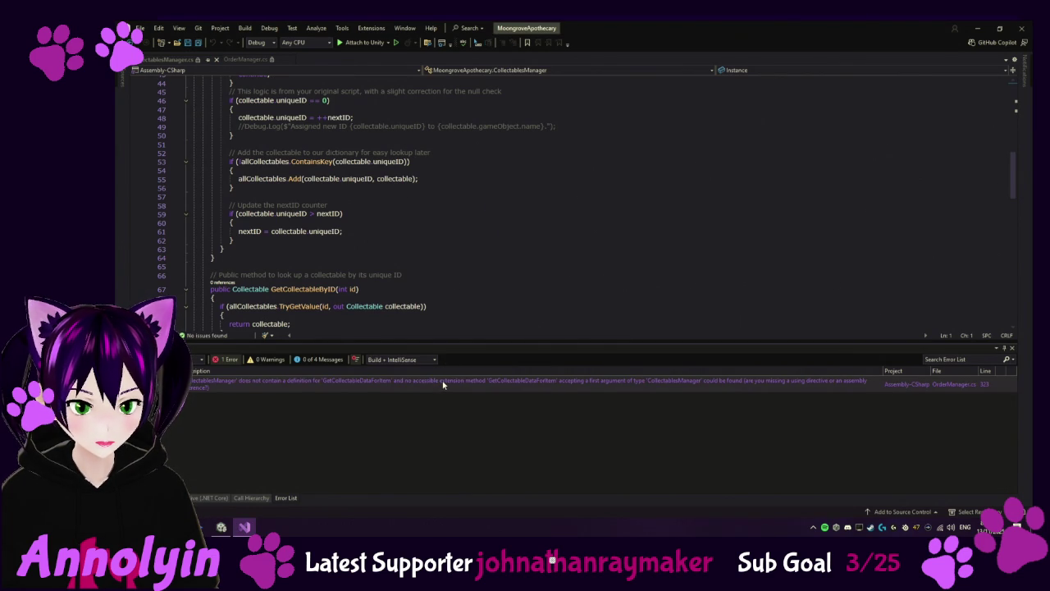
pyautogui.doubleClick(442, 383)
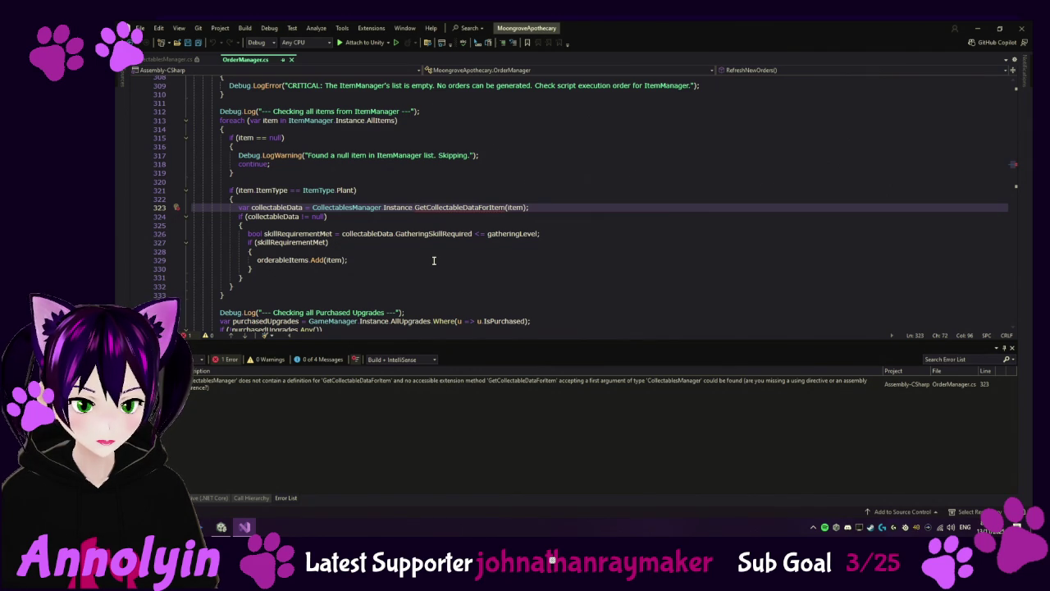
pyautogui.scroll(1, 435, 261)
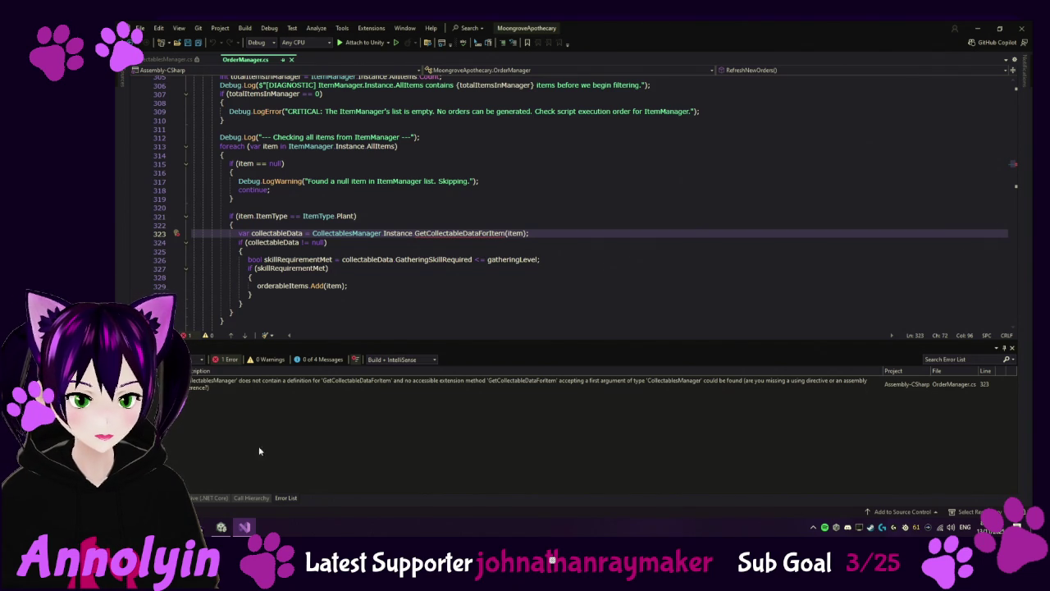
# Step: Revisit the GetCollectableDataForItem error entry, then return to the CollectablesManager.cs script
pyautogui.click(256, 385)
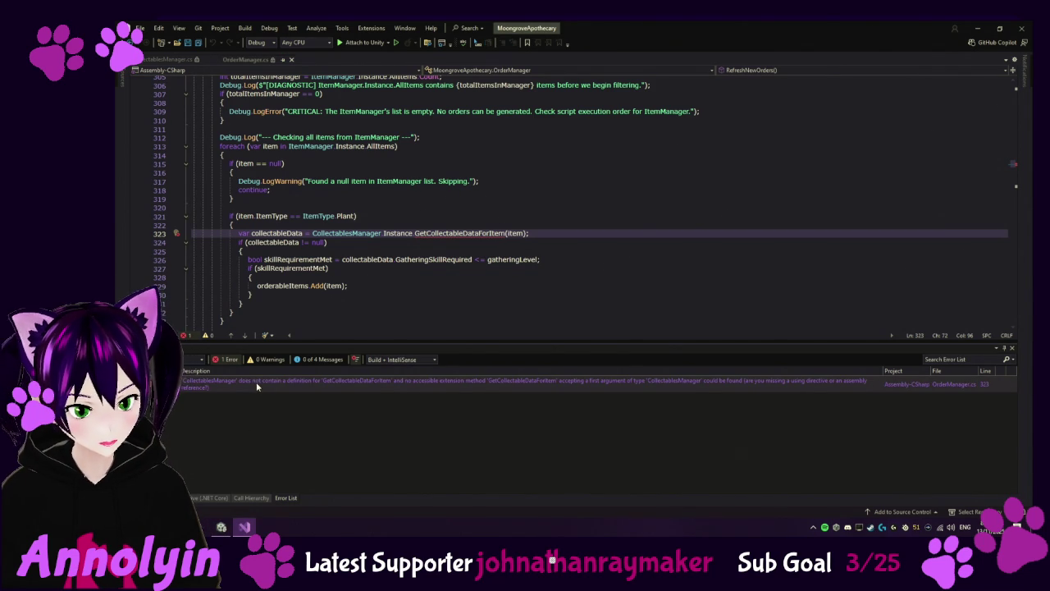
pyautogui.rightClick(255, 382)
pyautogui.click(305, 452)
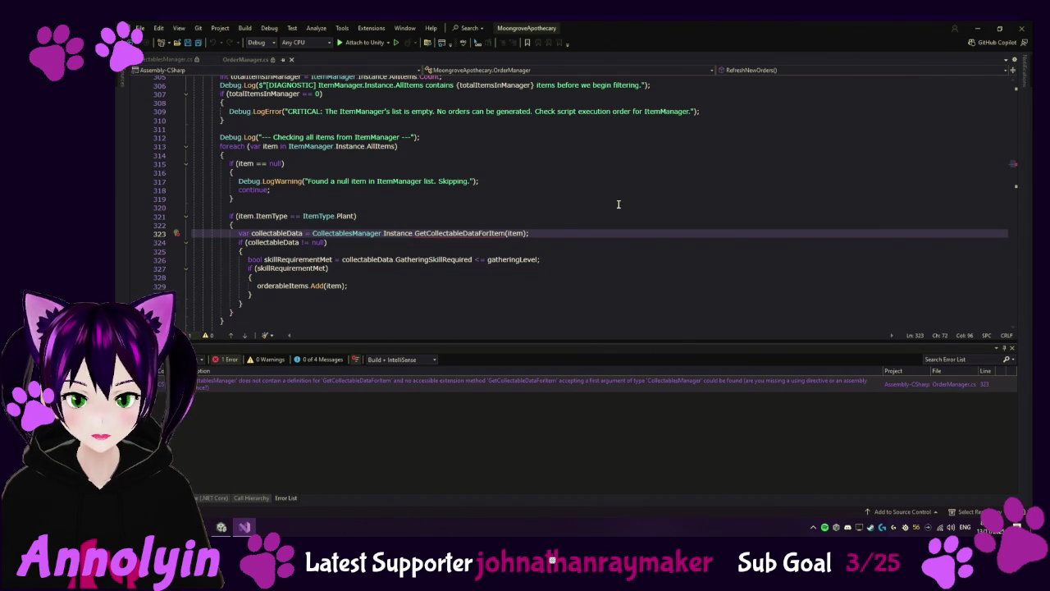
pyautogui.click(164, 59)
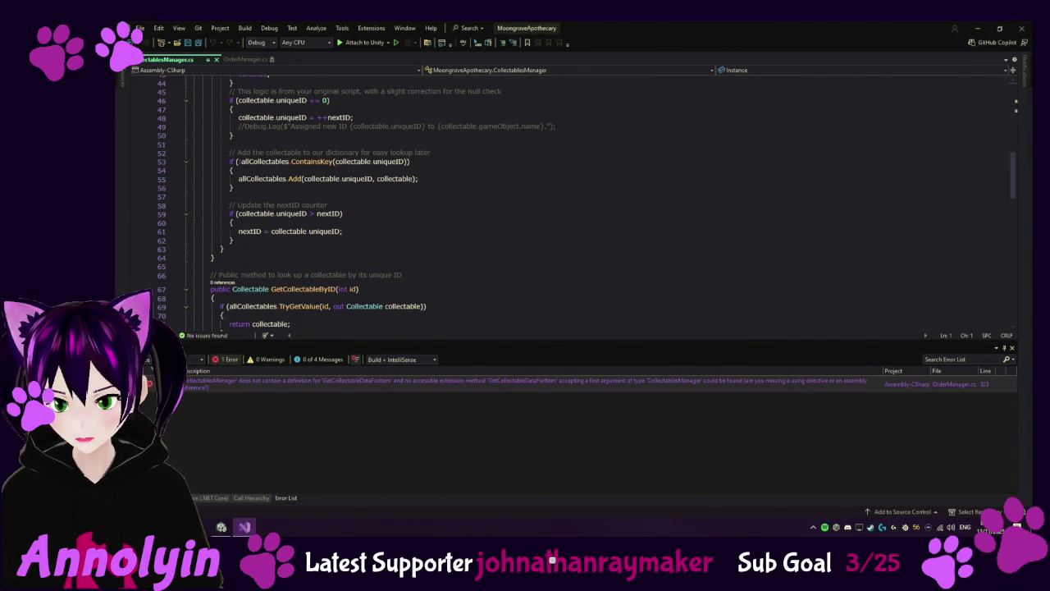
pyautogui.scroll(-9, 286, 292)
pyautogui.scroll(-4, 285, 292)
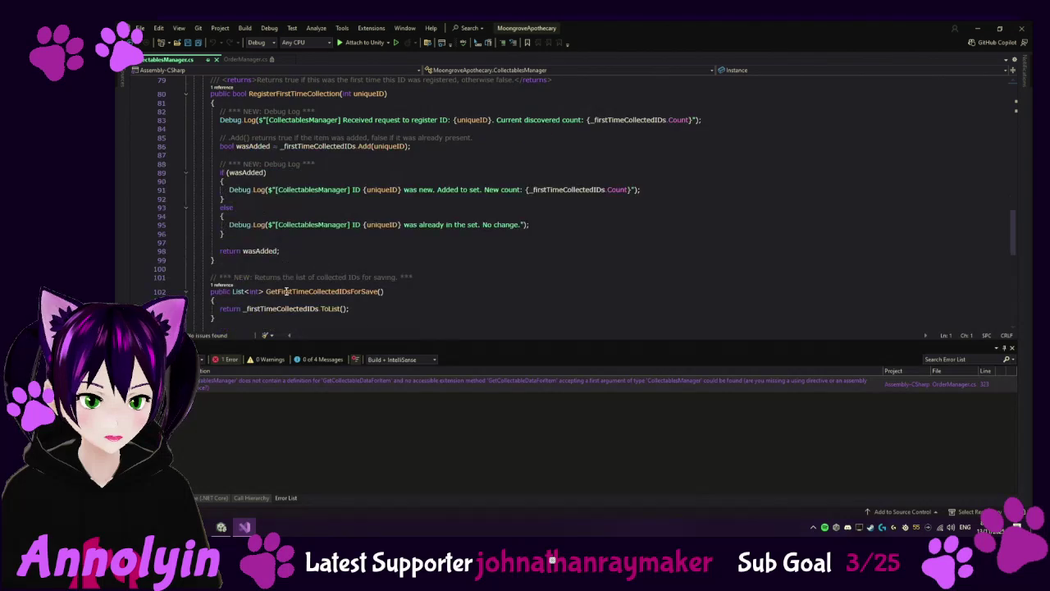
pyautogui.scroll(-6, 232, 320)
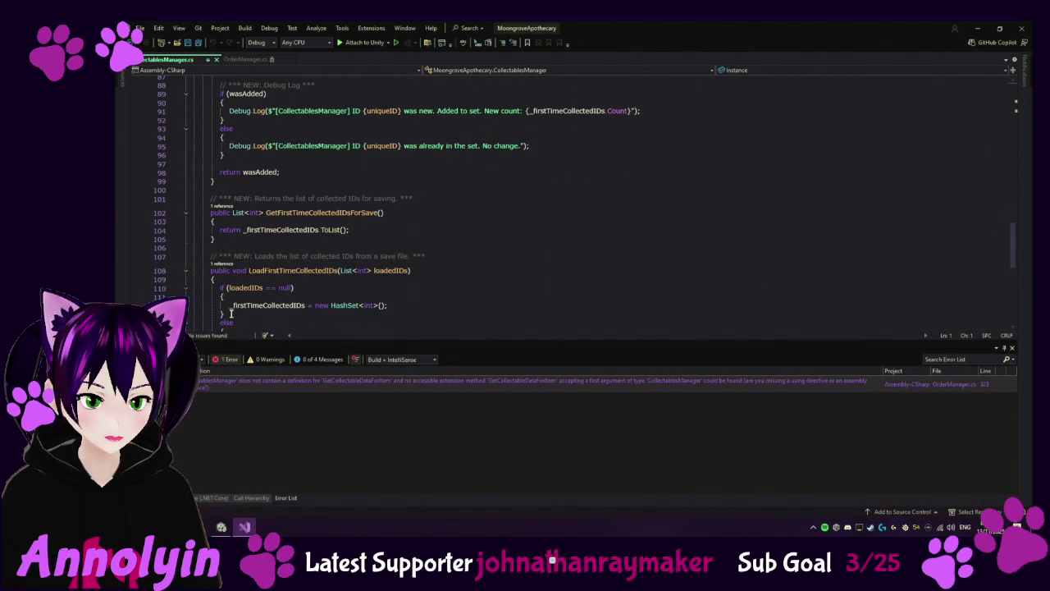
pyautogui.click(227, 255)
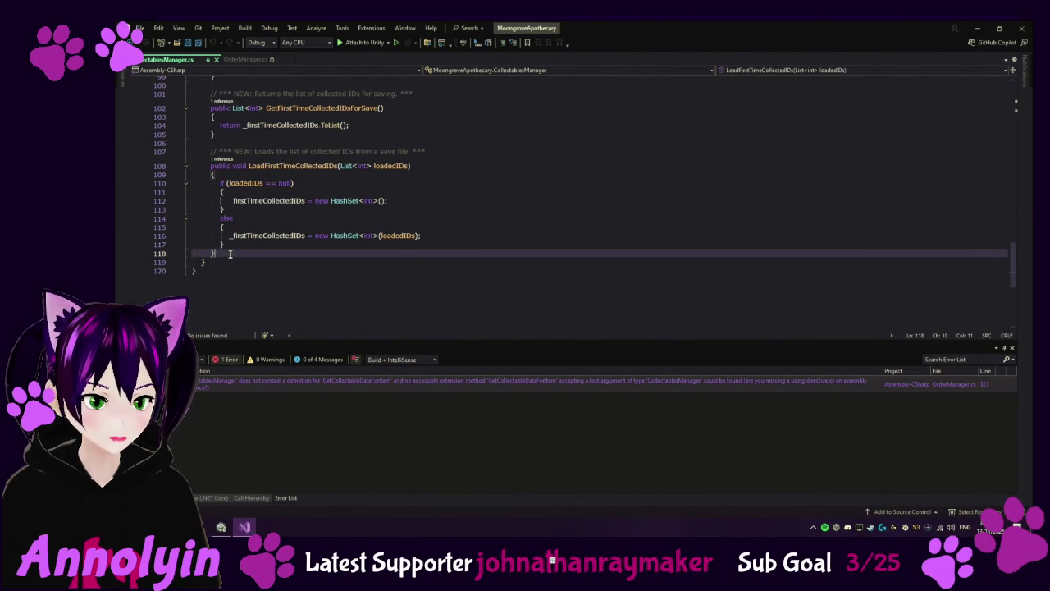
pyautogui.press('Return')
pyautogui.press('Return')
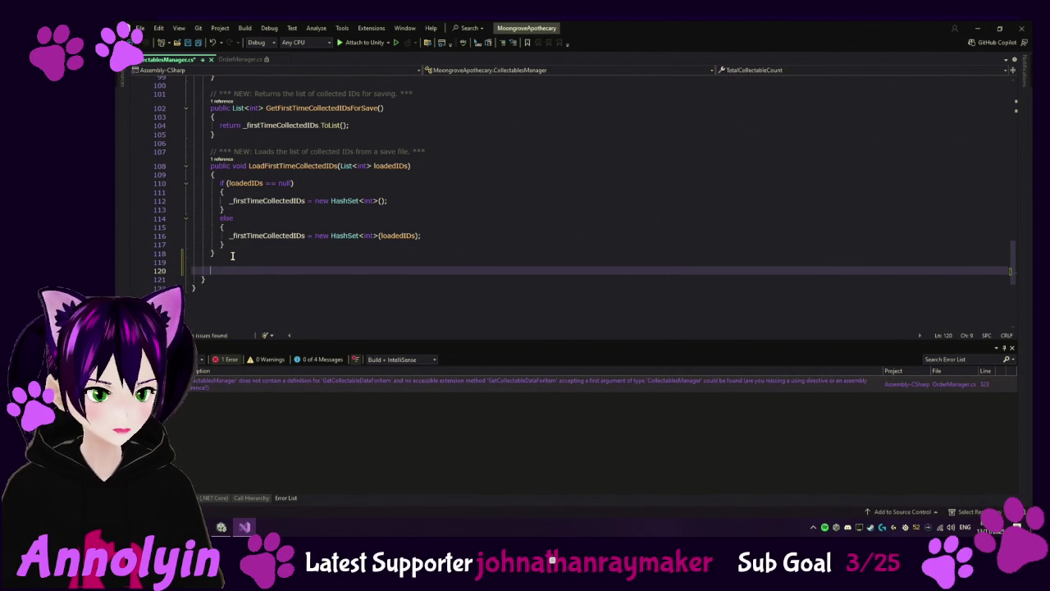
pyautogui.hotkey('ctrl', 'v')
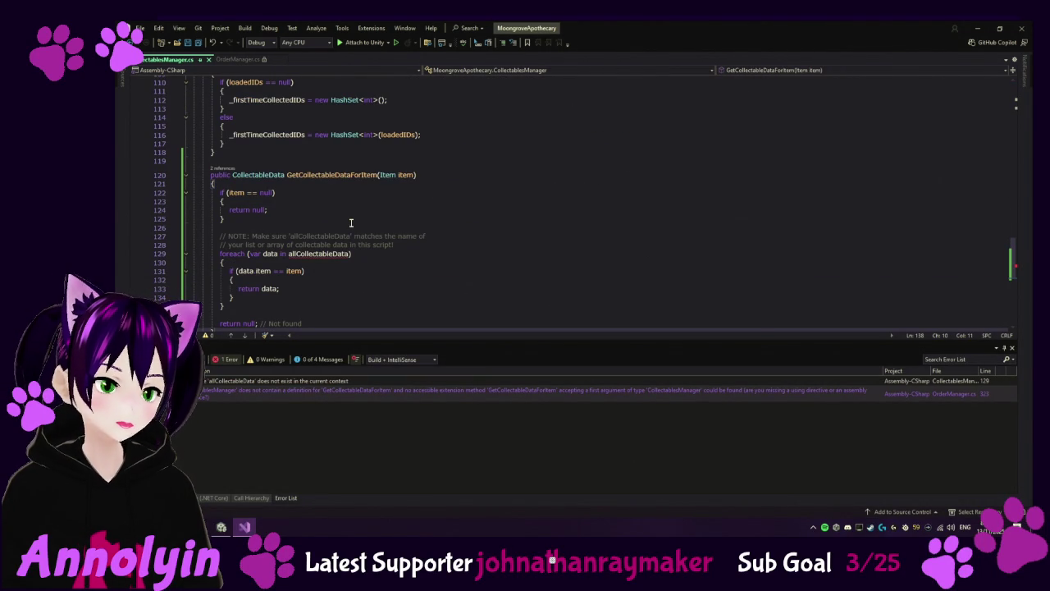
pyautogui.moveTo(325, 255)
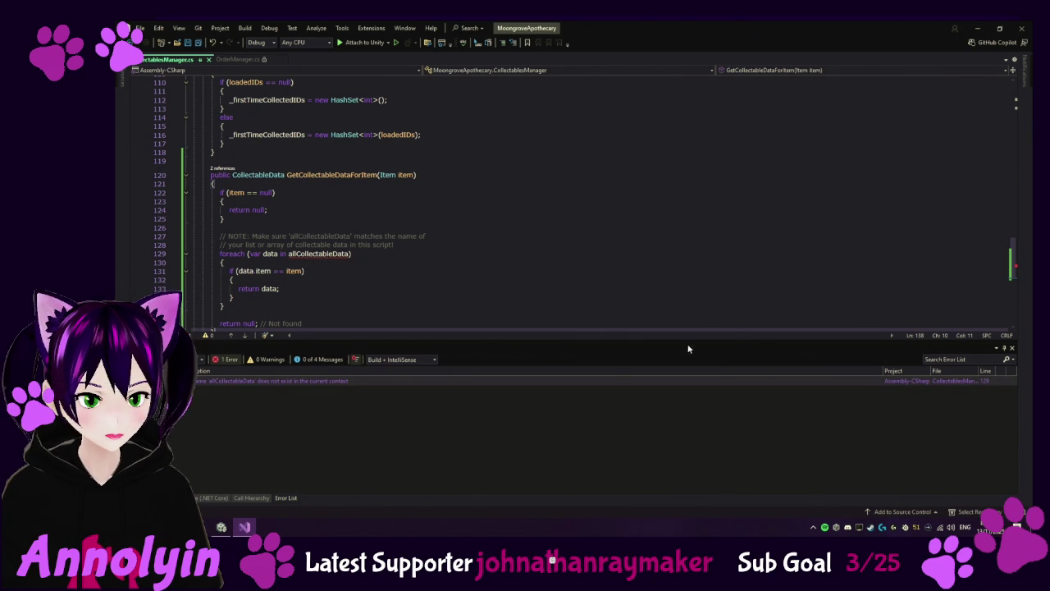
pyautogui.rightClick(366, 379)
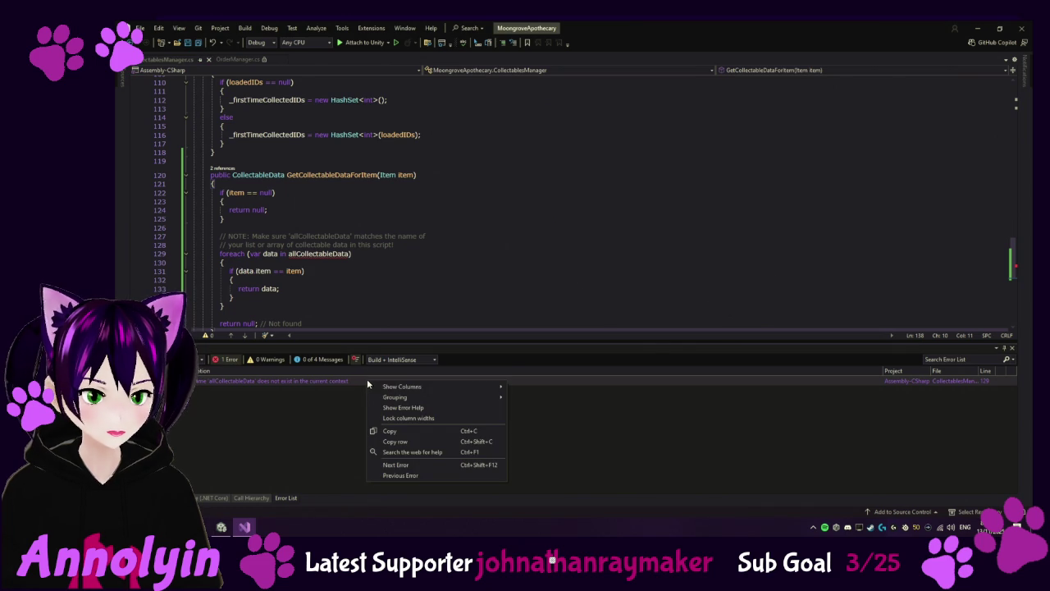
pyautogui.click(414, 444)
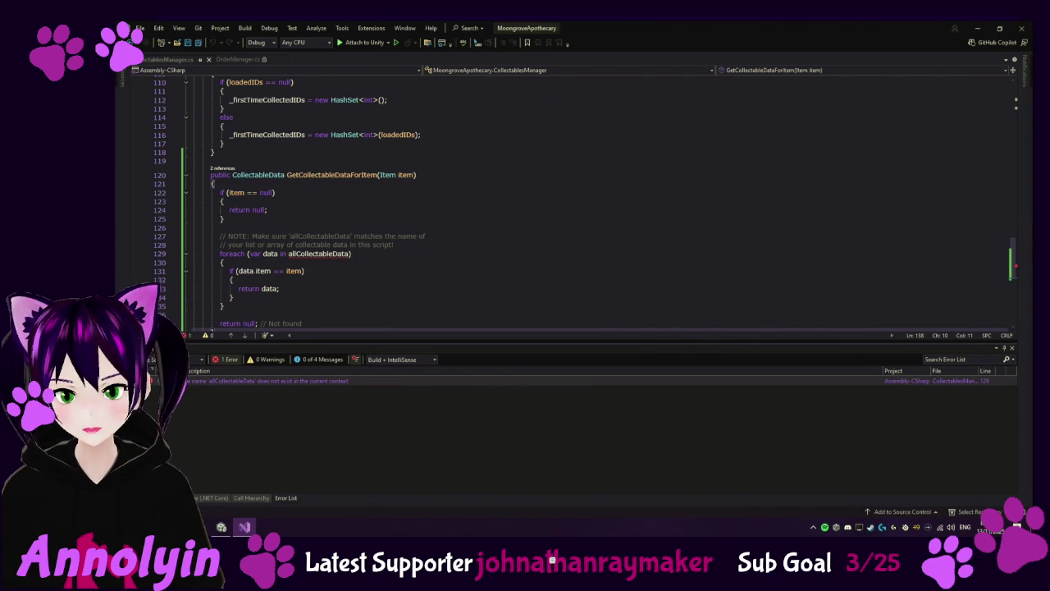
pyautogui.scroll(20, 481, 222)
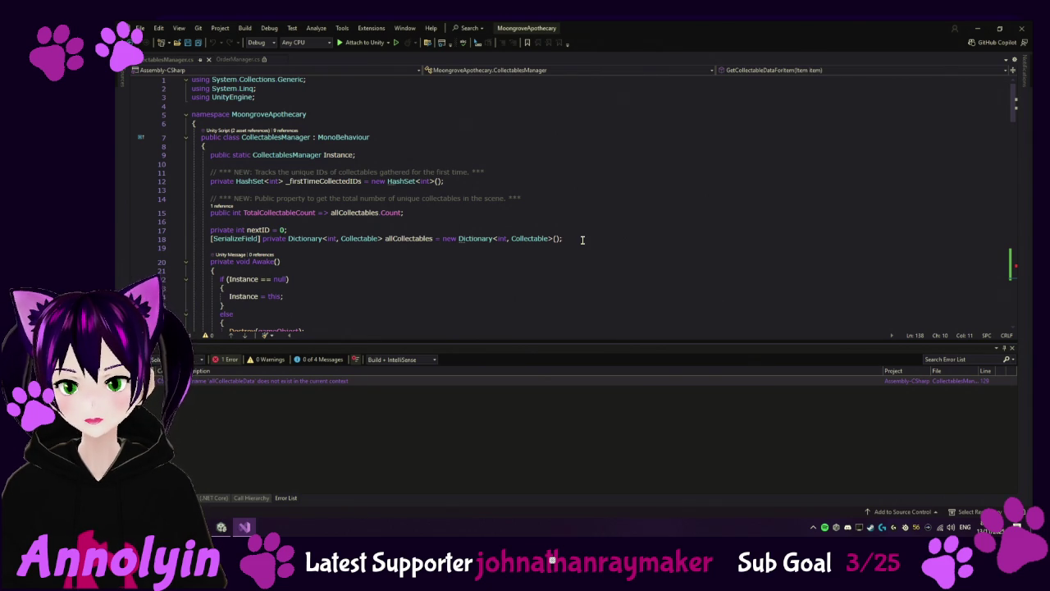
# Step: Check out CollectablesManager through Unity's Version Control menu, then return to Visual Studio
pyautogui.click(222, 528)
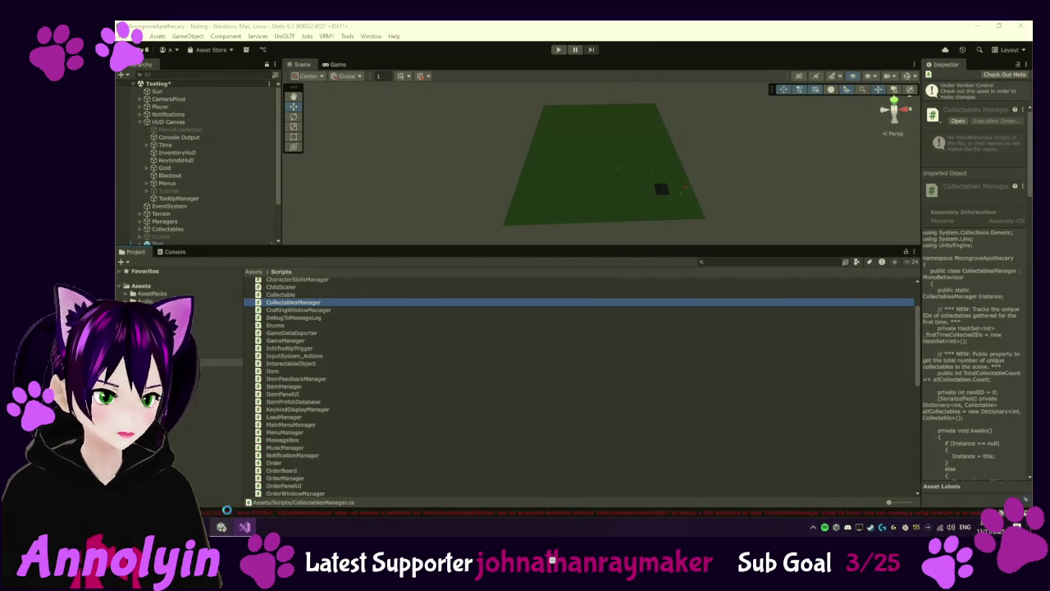
pyautogui.rightClick(316, 303)
pyautogui.moveTo(393, 34)
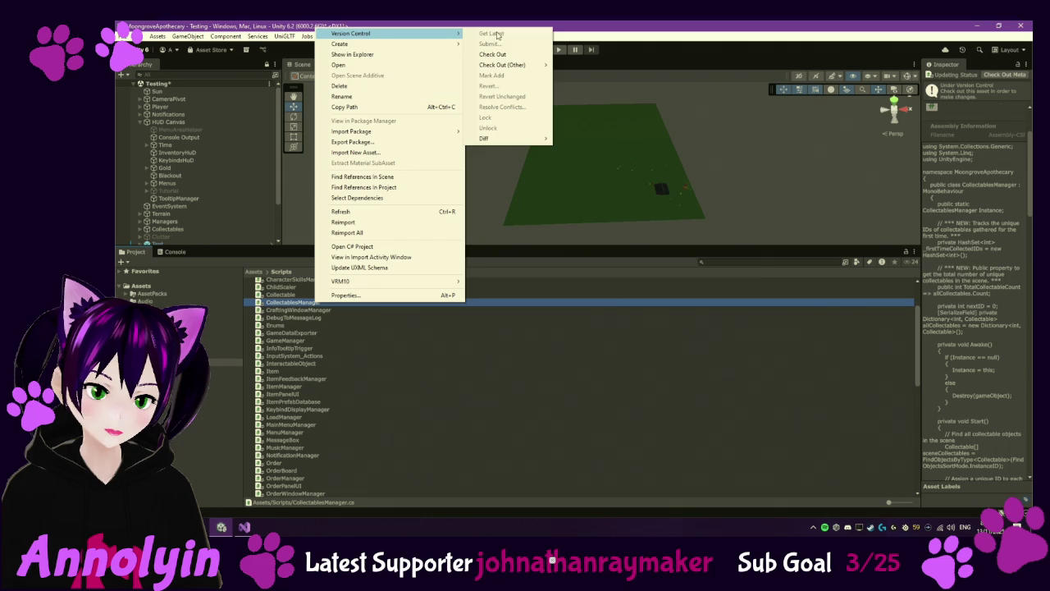
pyautogui.click(492, 54)
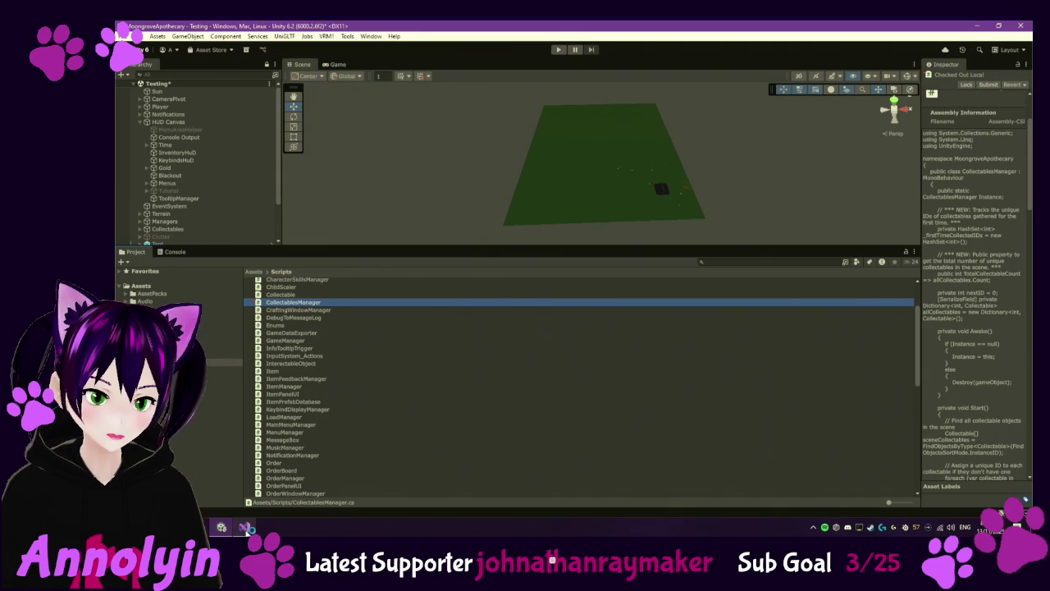
pyautogui.click(246, 480)
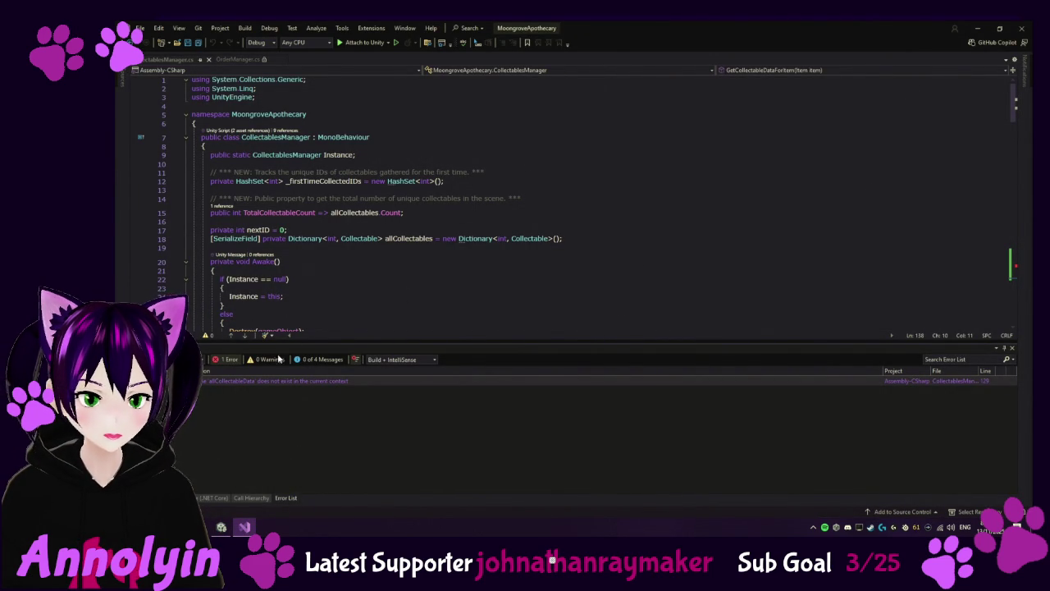
# Step: Jump to the erroring line and delete the two comment lines above the loop
pyautogui.doubleClick(267, 379)
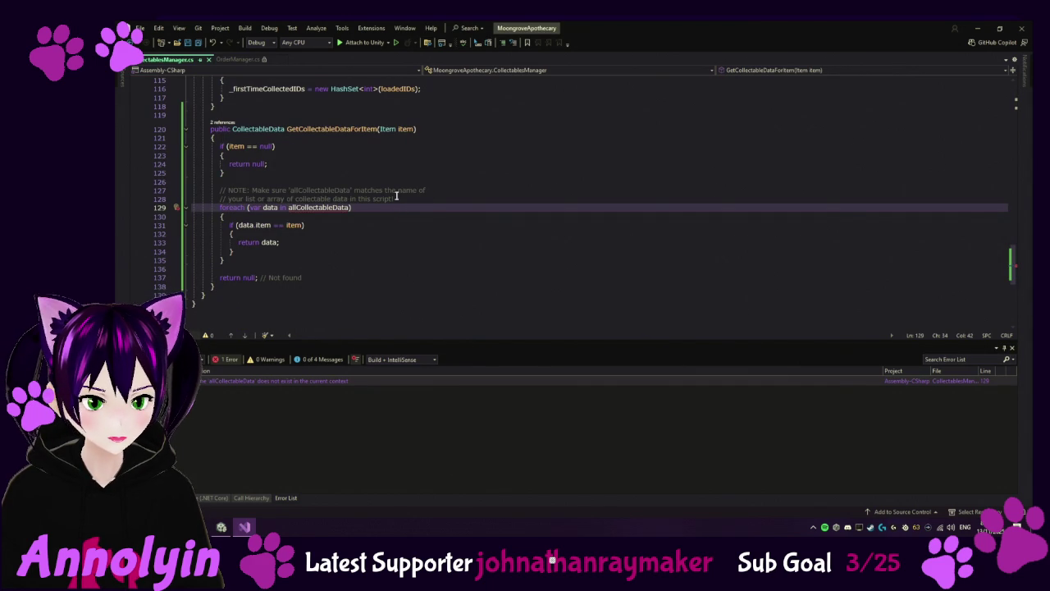
pyautogui.moveTo(406, 197); pyautogui.dragTo(166, 191)
pyautogui.press('Delete')
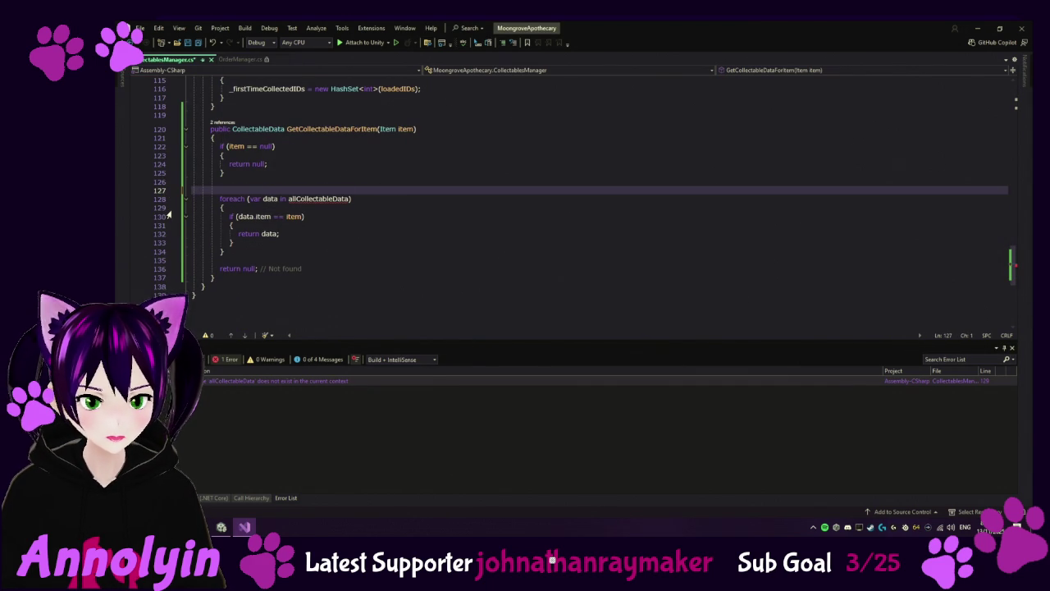
pyautogui.press('Delete')
# Step: Paste a GetCollectableDataForItem looping over allCollectables.Values, save CollectablesManager.cs, and recompile in Unity
pyautogui.scroll(4, 337, 195)
pyautogui.scroll(20, 338, 195)
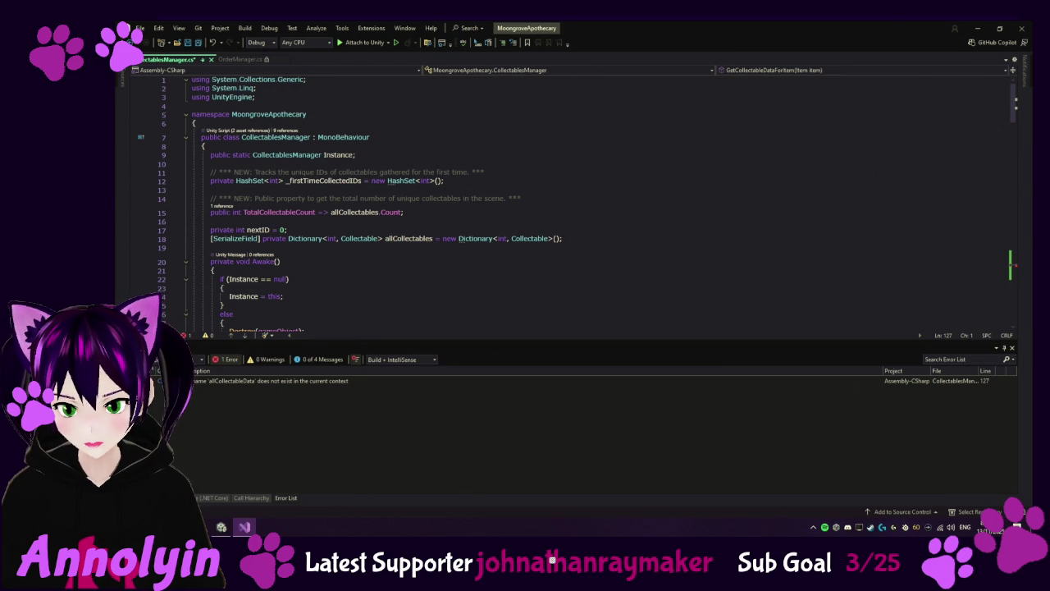
pyautogui.scroll(-19, 544, 307)
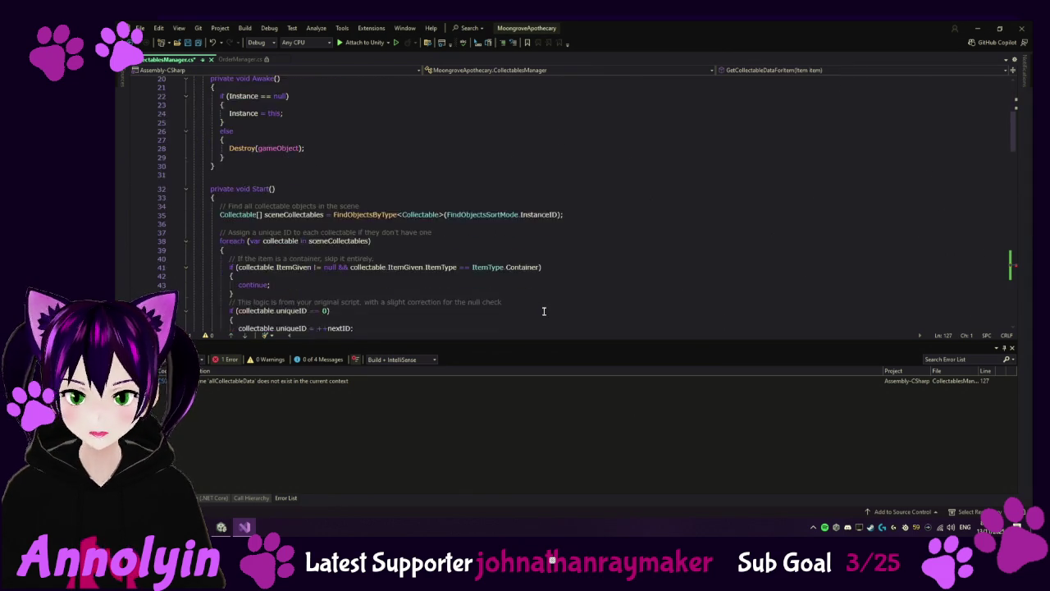
pyautogui.doubleClick(331, 380)
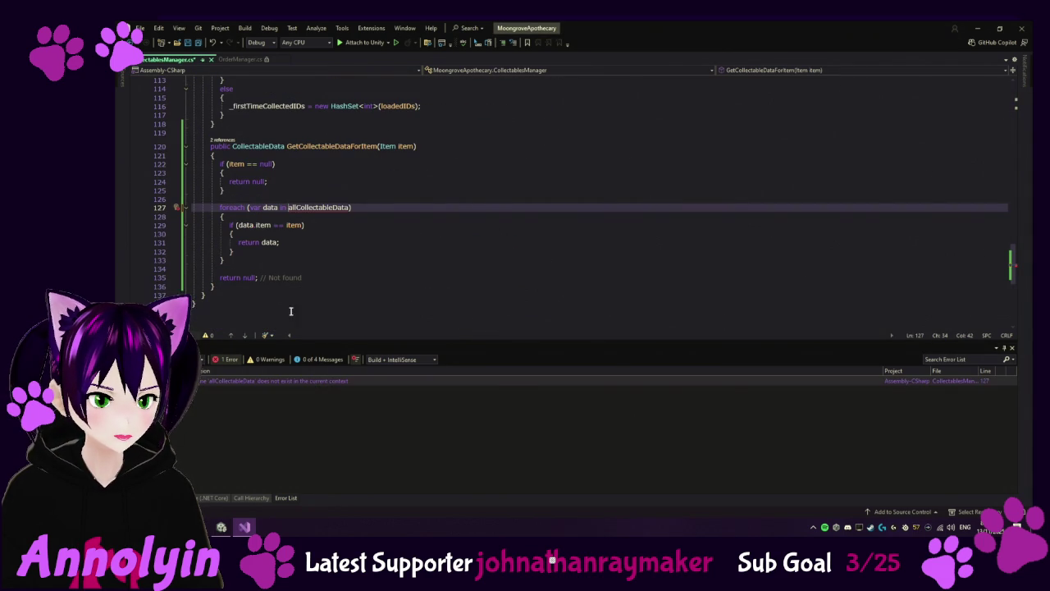
pyautogui.moveTo(212, 296); pyautogui.dragTo(164, 147)
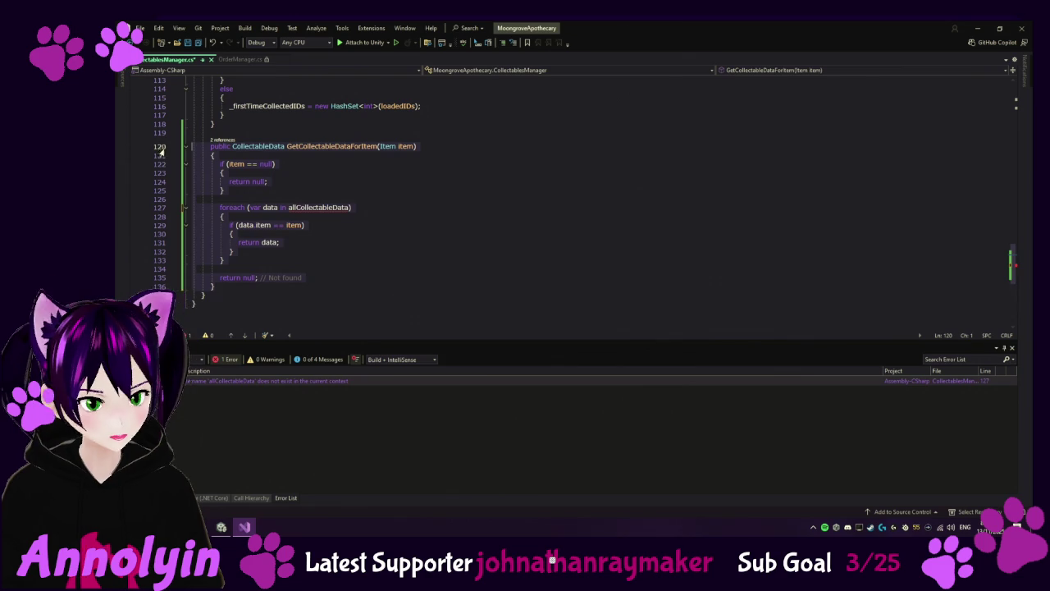
pyautogui.hotkey('ctrl', 'v')
pyautogui.hotkey('ctrl', 's')
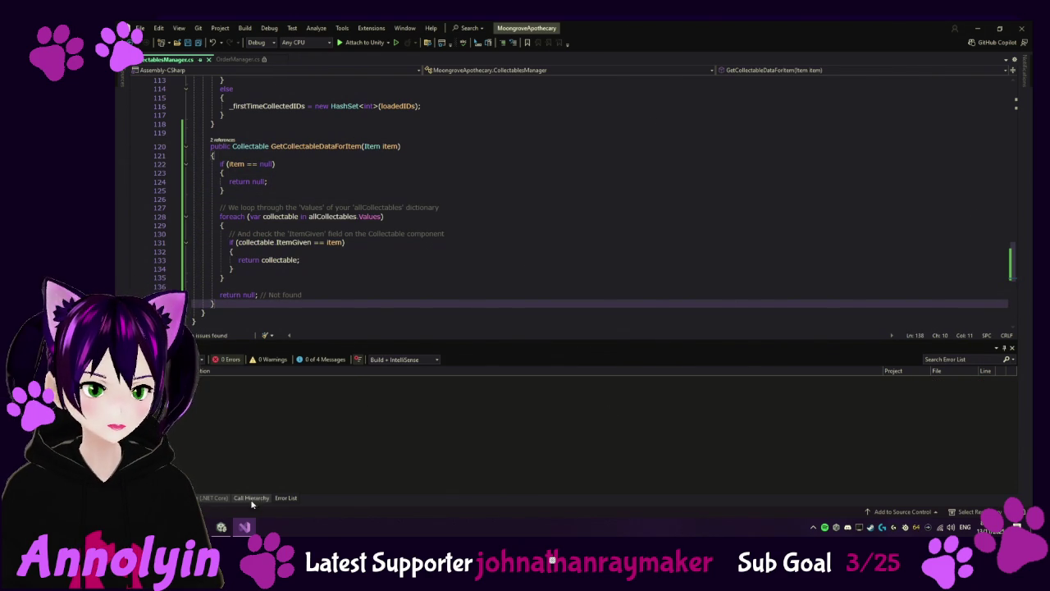
pyautogui.click(221, 528)
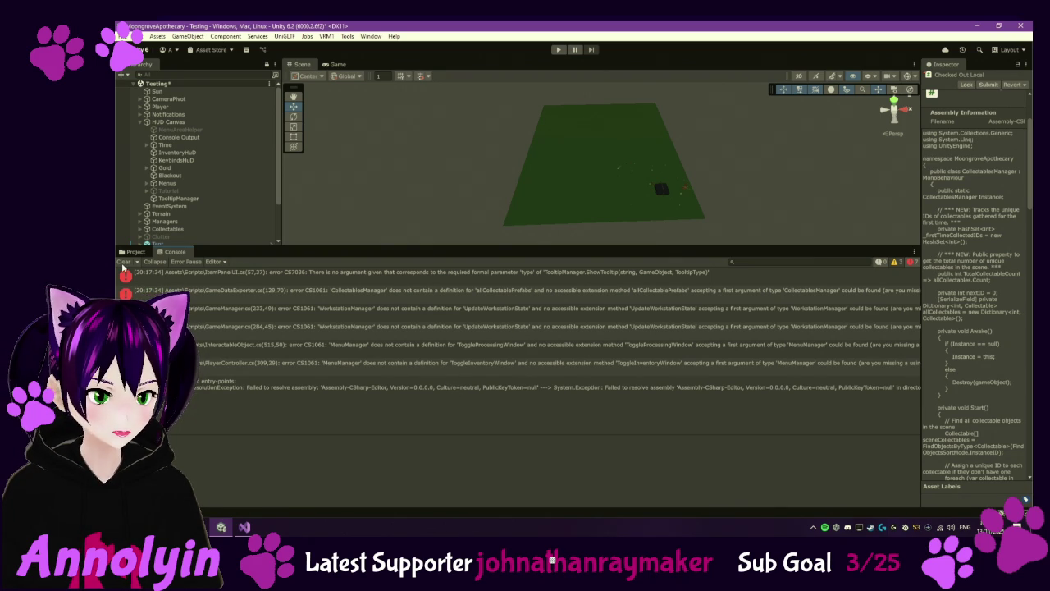
# Step: Open ItemPanelUI from the ShowTooltip missing-argument error and check it out from version control
pyautogui.click(402, 276)
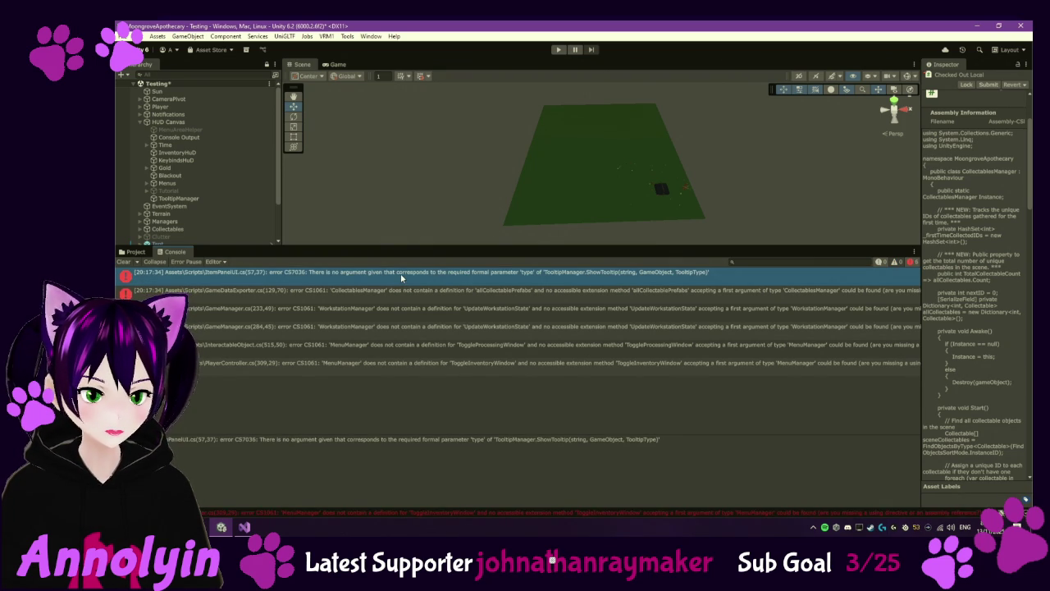
pyautogui.doubleClick(401, 277)
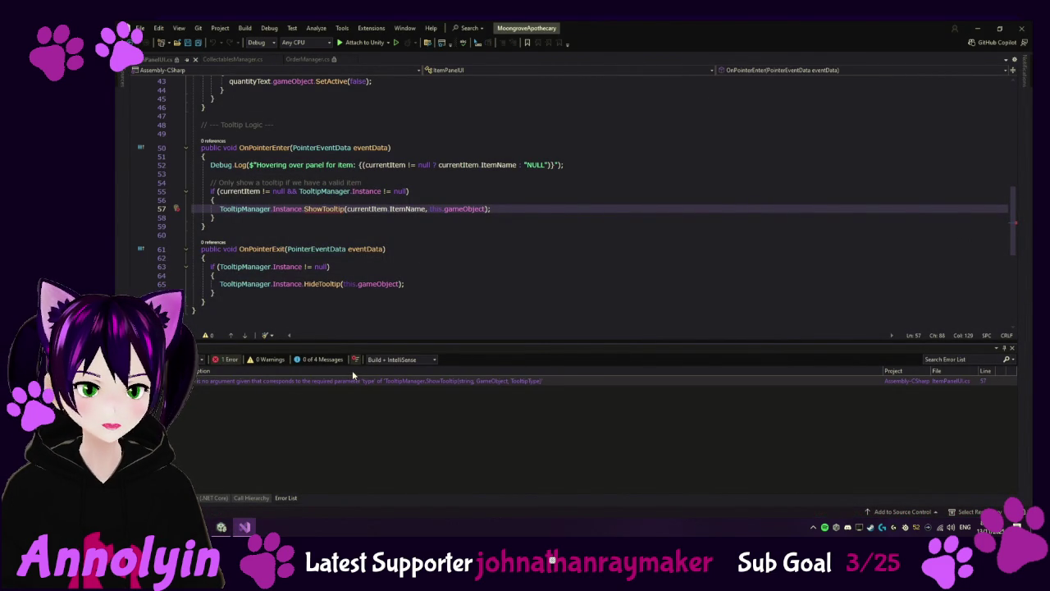
pyautogui.click(222, 530)
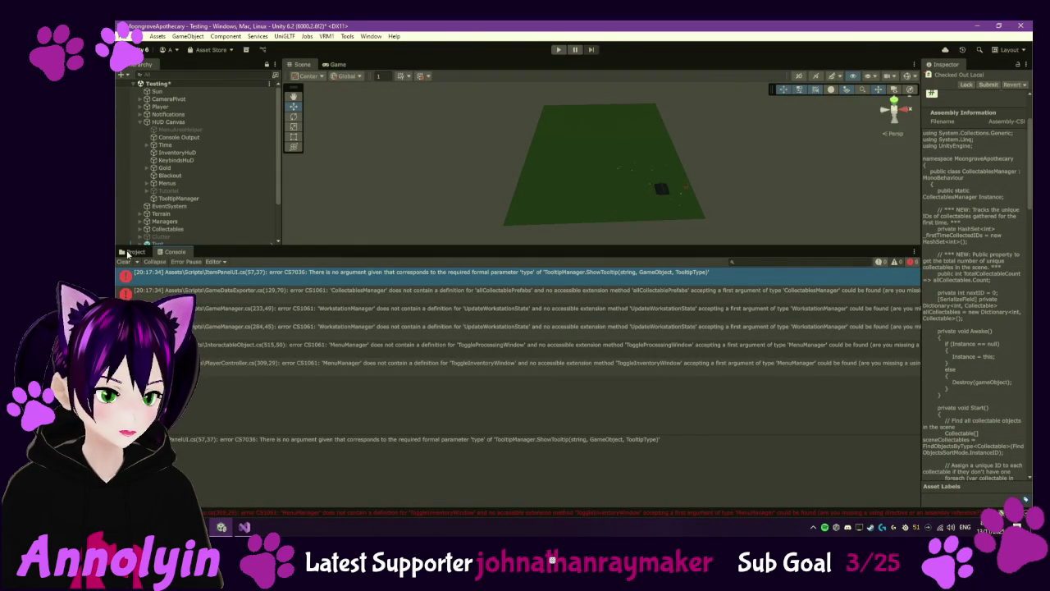
pyautogui.click(129, 253)
pyautogui.rightClick(278, 388)
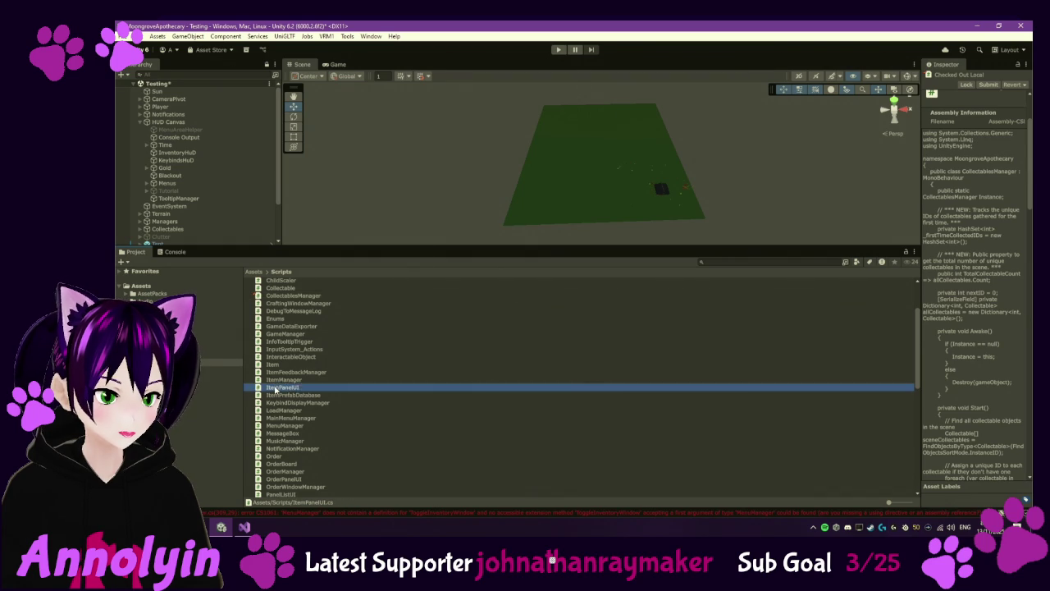
pyautogui.moveTo(353, 118)
pyautogui.click(454, 138)
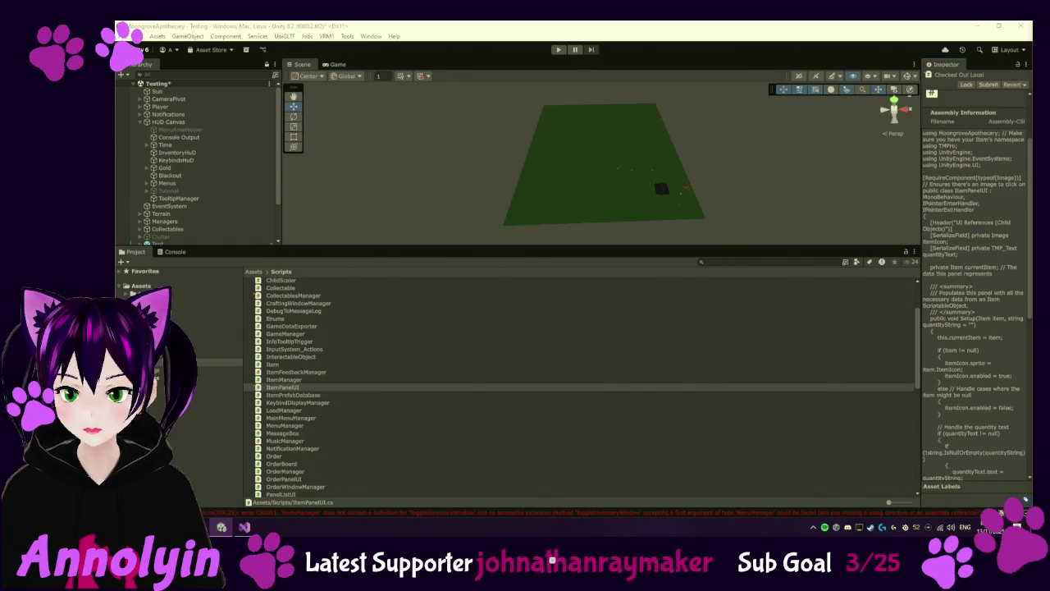
pyautogui.scroll(-3, 312, 413)
pyautogui.scroll(-5, 314, 408)
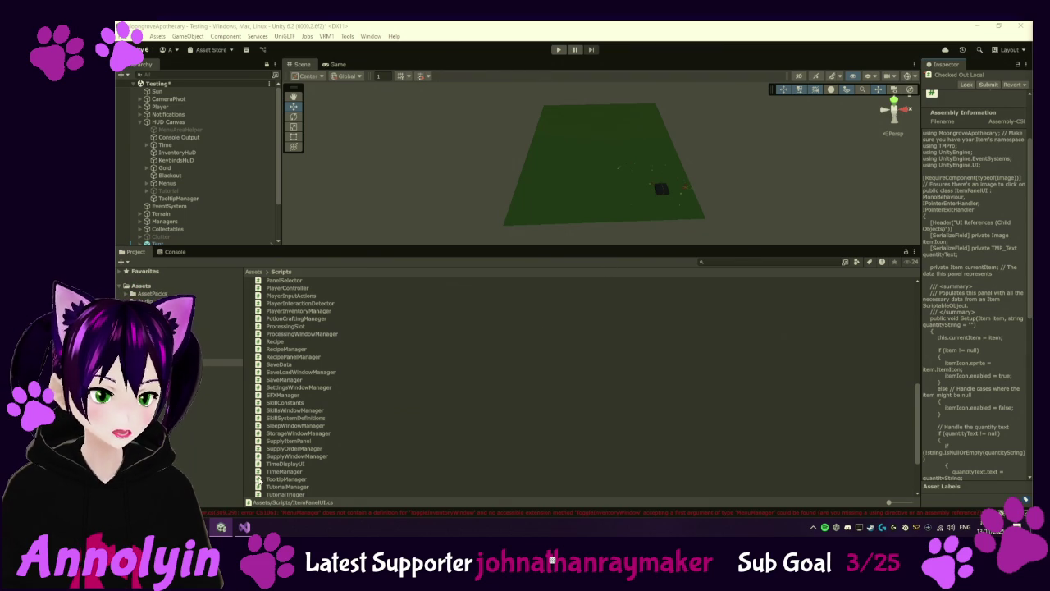
pyautogui.click(244, 526)
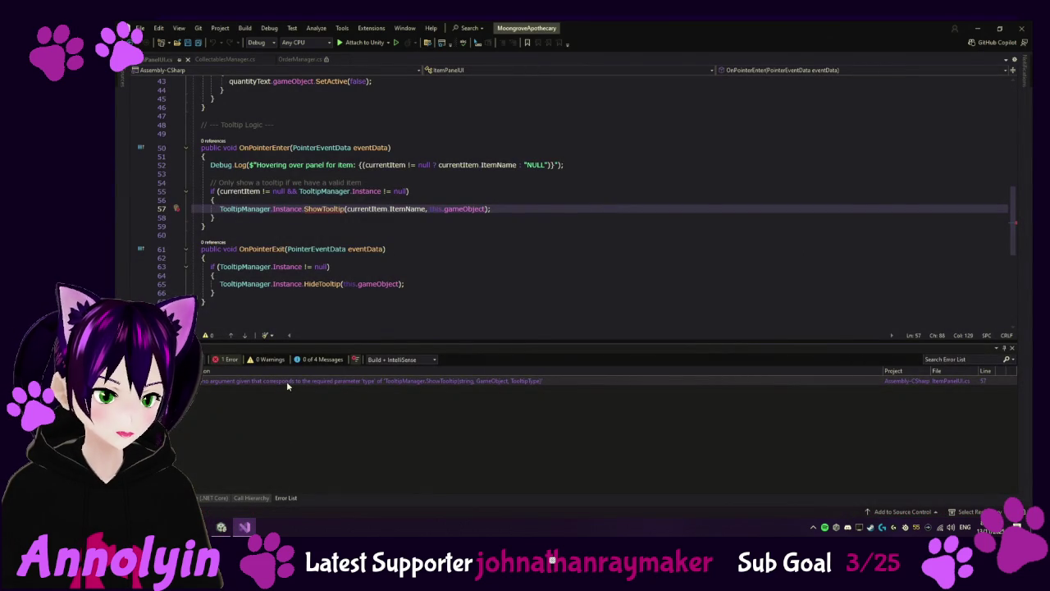
# Step: Go from ItemPanelUI's ShowTooltip call to its definition in TooltipManager.cs, then return to Unity
pyautogui.doubleClick(286, 381)
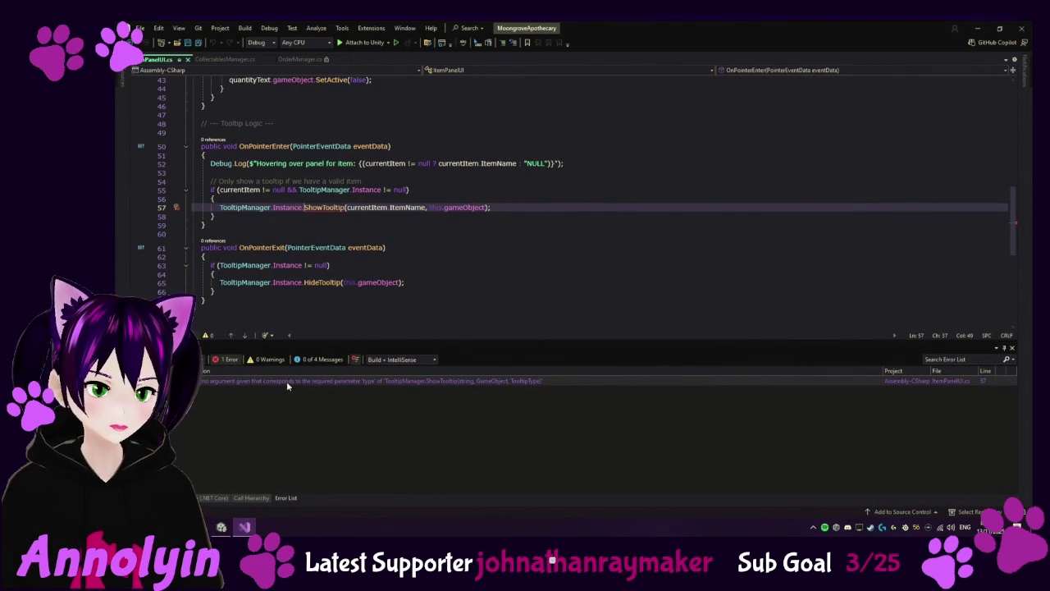
pyautogui.rightClick(326, 209)
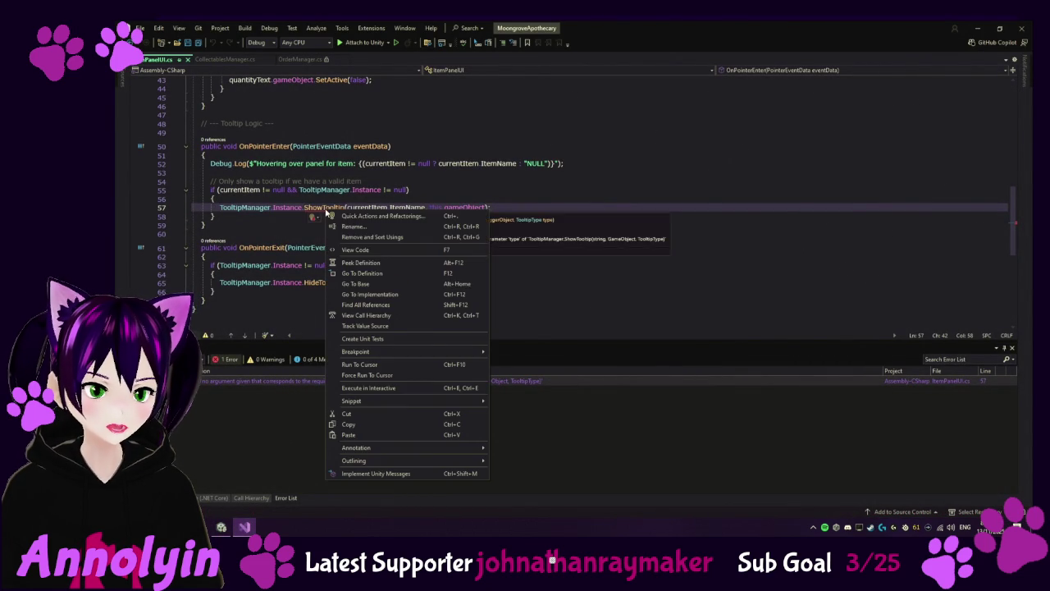
pyautogui.click(375, 272)
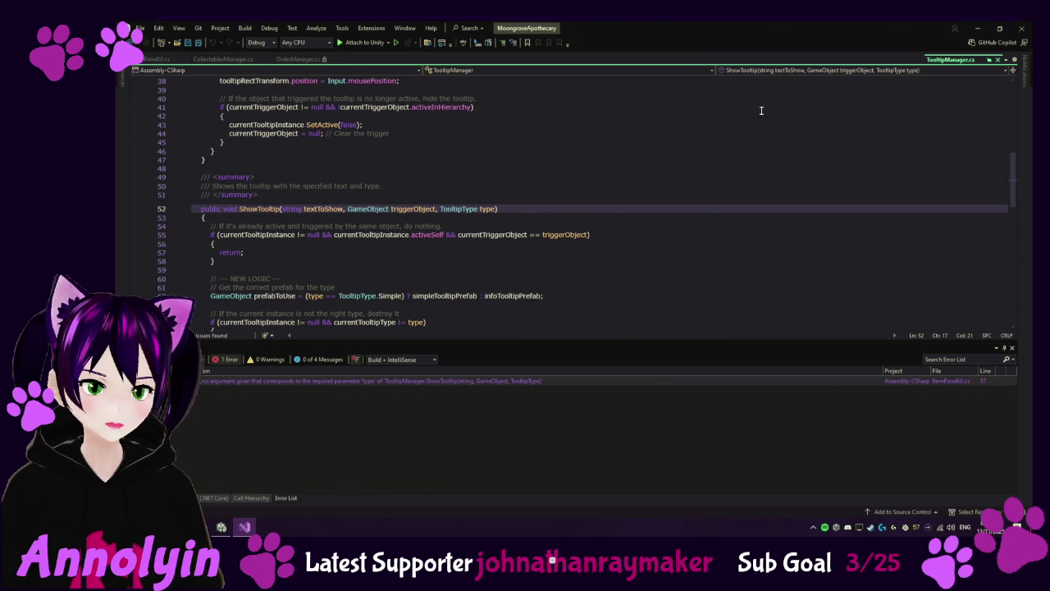
pyautogui.hotkey('alt', 'Tab')
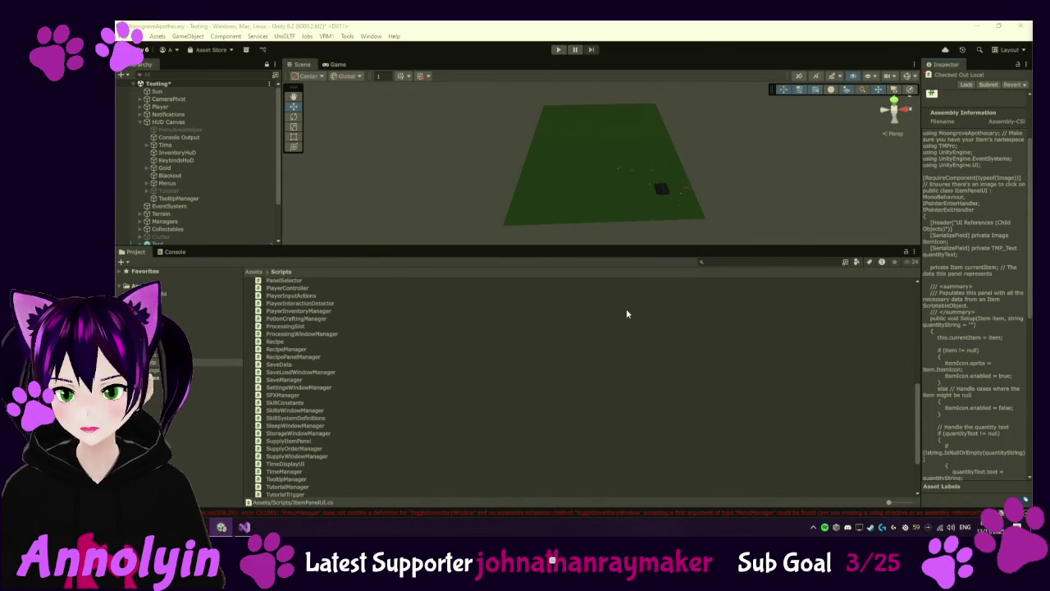
# Step: Check out TooltipManager via Version Control, open it in the code editor, and show the Console errors
pyautogui.scroll(-3, 326, 437)
pyautogui.scroll(-1, 326, 439)
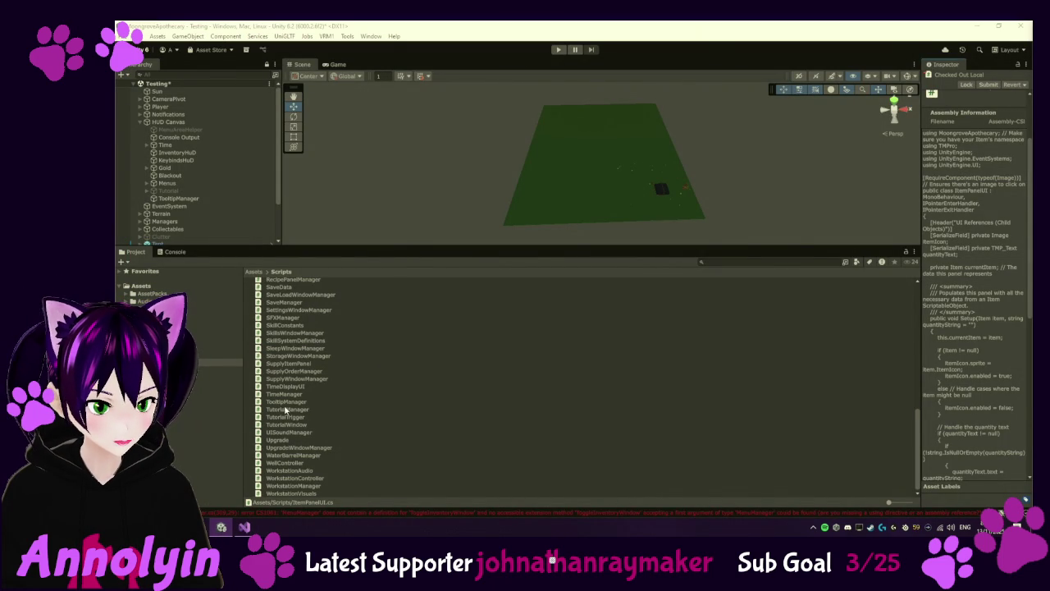
pyautogui.click(285, 402)
pyautogui.rightClick(284, 406)
pyautogui.moveTo(361, 136)
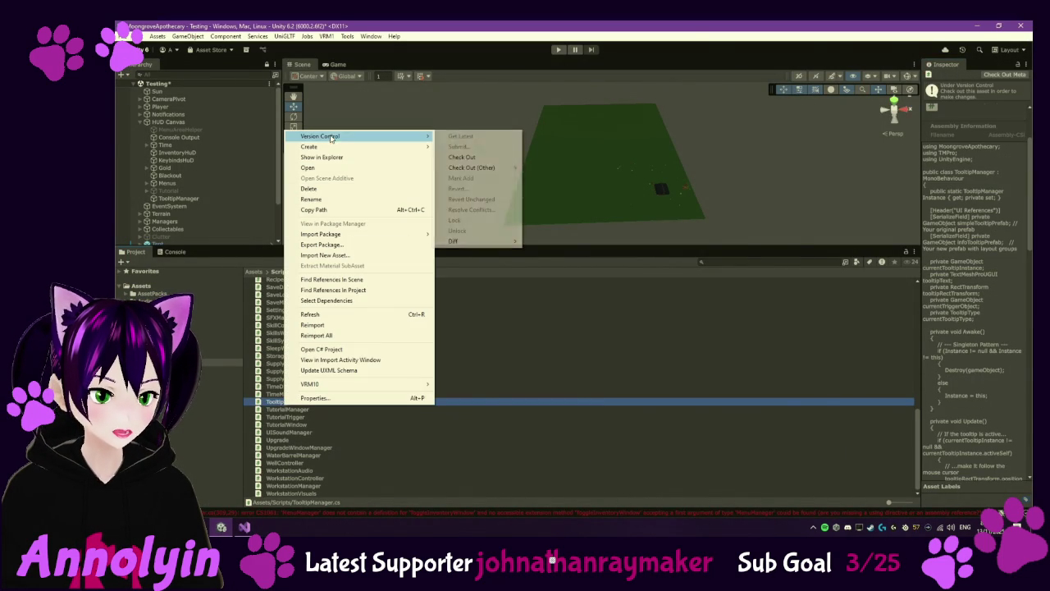
pyautogui.click(498, 159)
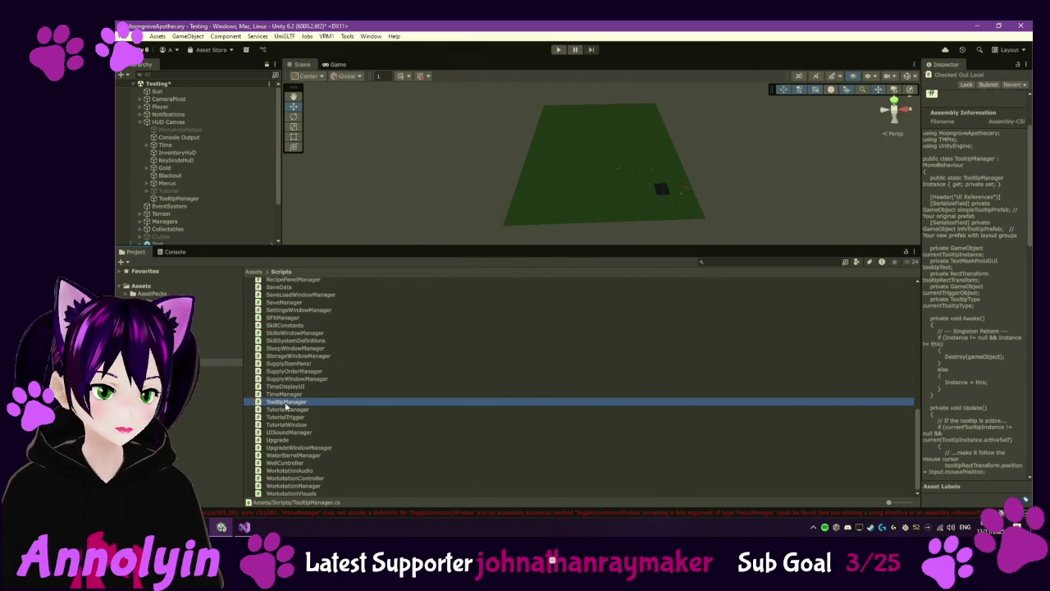
pyautogui.doubleClick(286, 402)
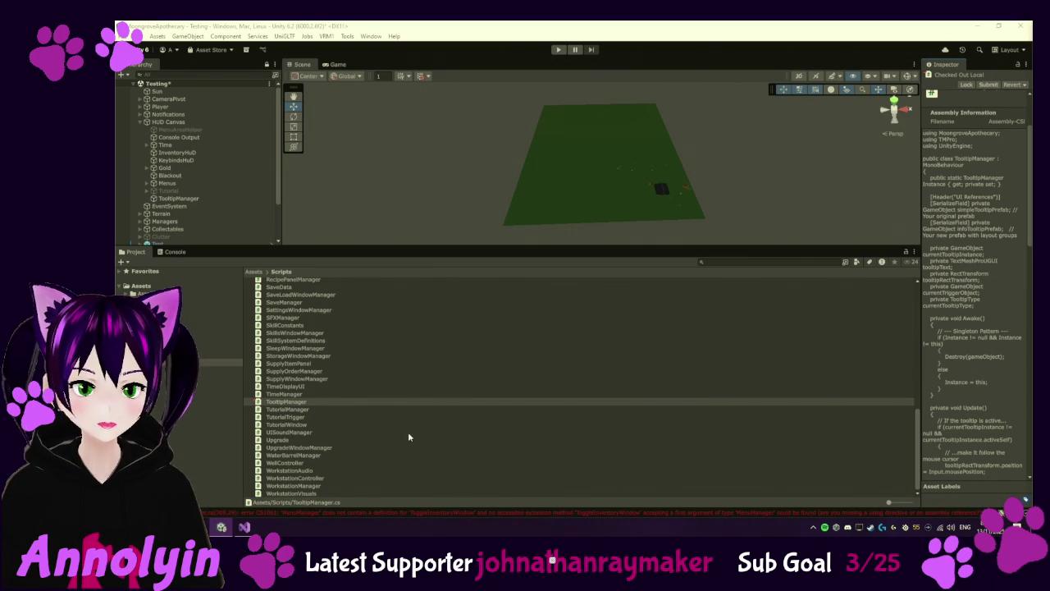
pyautogui.click(387, 510)
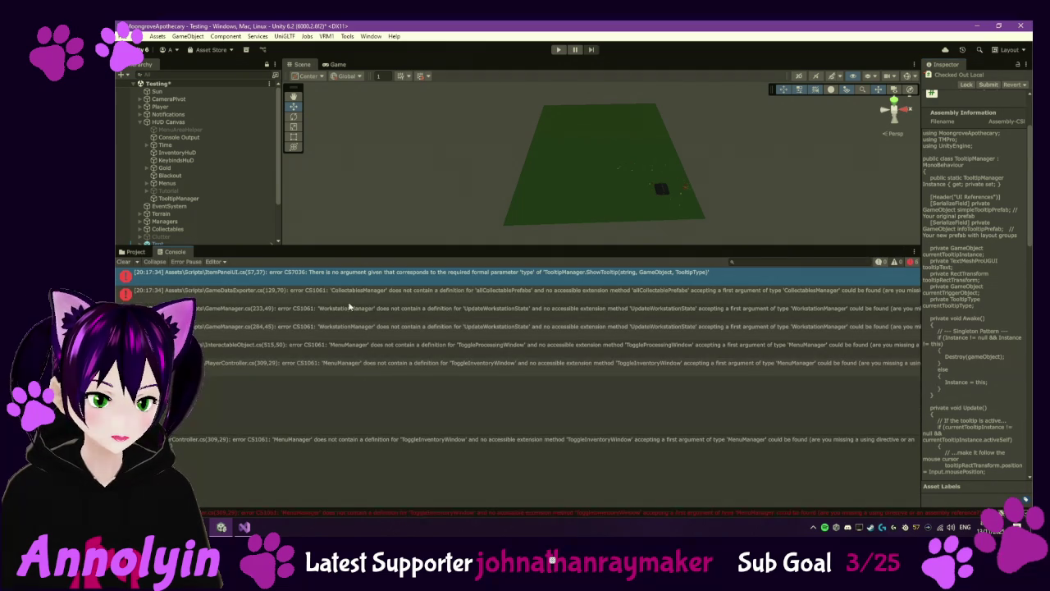
# Step: Jump to the PlayerController ToggleInventoryWindow error and select the if-block inside OnInventory
pyautogui.click(456, 365)
pyautogui.doubleClick(455, 368)
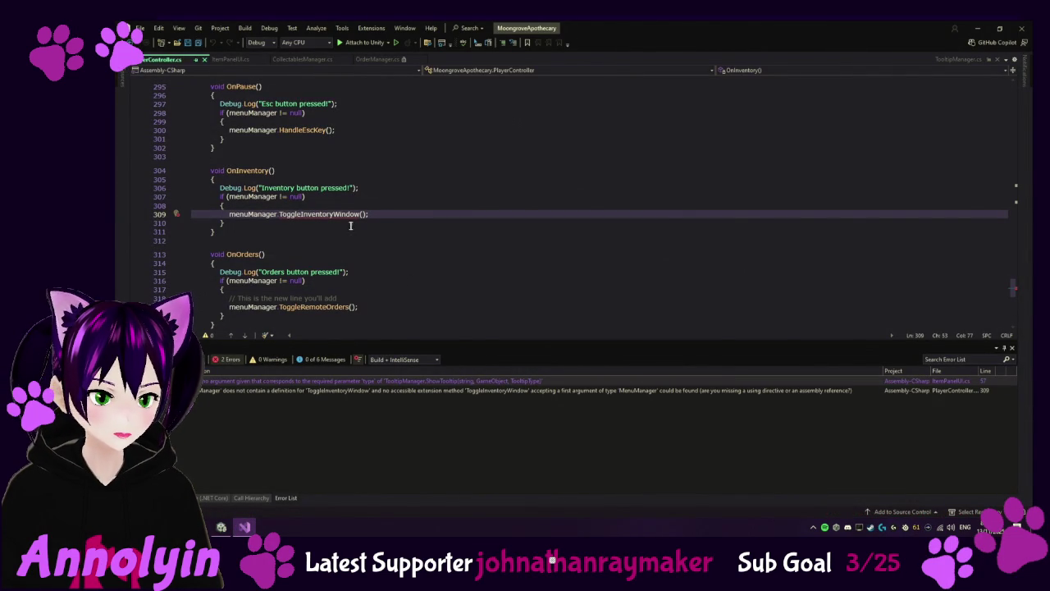
pyautogui.click(219, 231)
pyautogui.moveTo(197, 224); pyautogui.dragTo(164, 201)
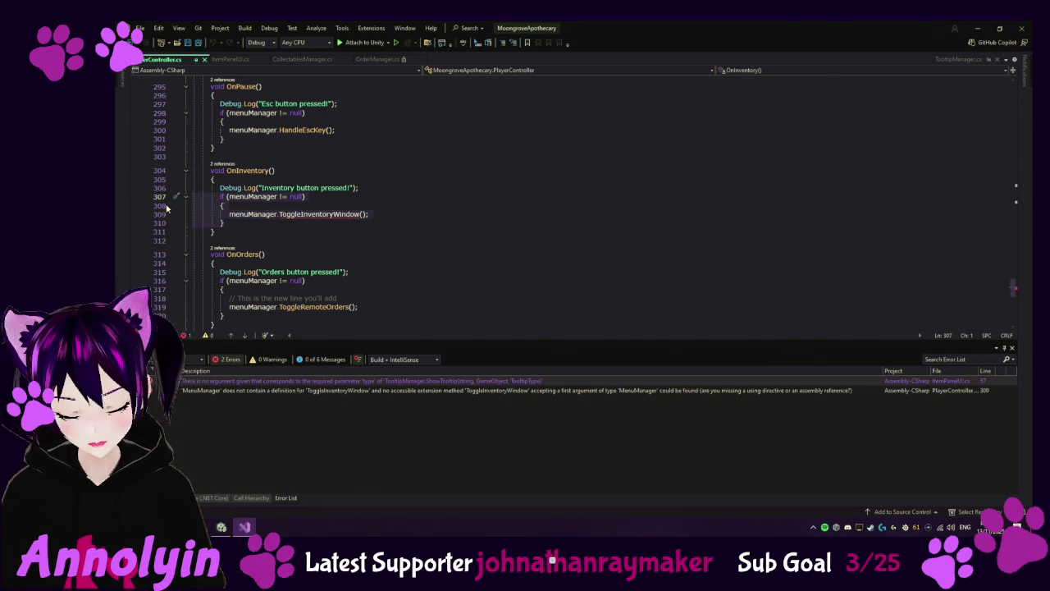
pyautogui.hotkey('ctrl', 'k')
pyautogui.hotkey('ctrl', 'c')
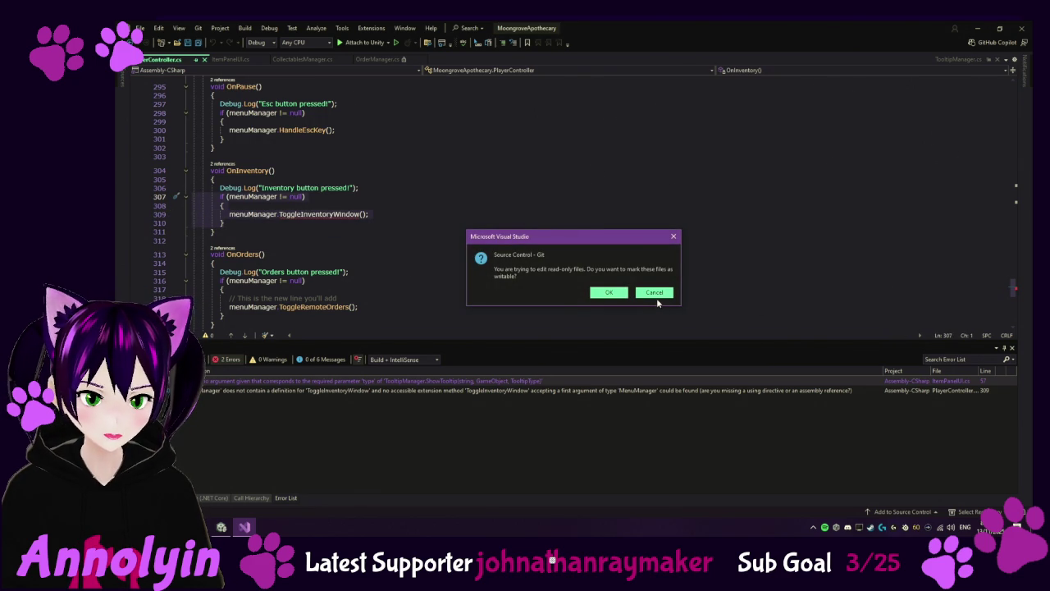
pyautogui.click(654, 294)
# Step: Check out the PlayerController script from version control in Unity
pyautogui.click(220, 526)
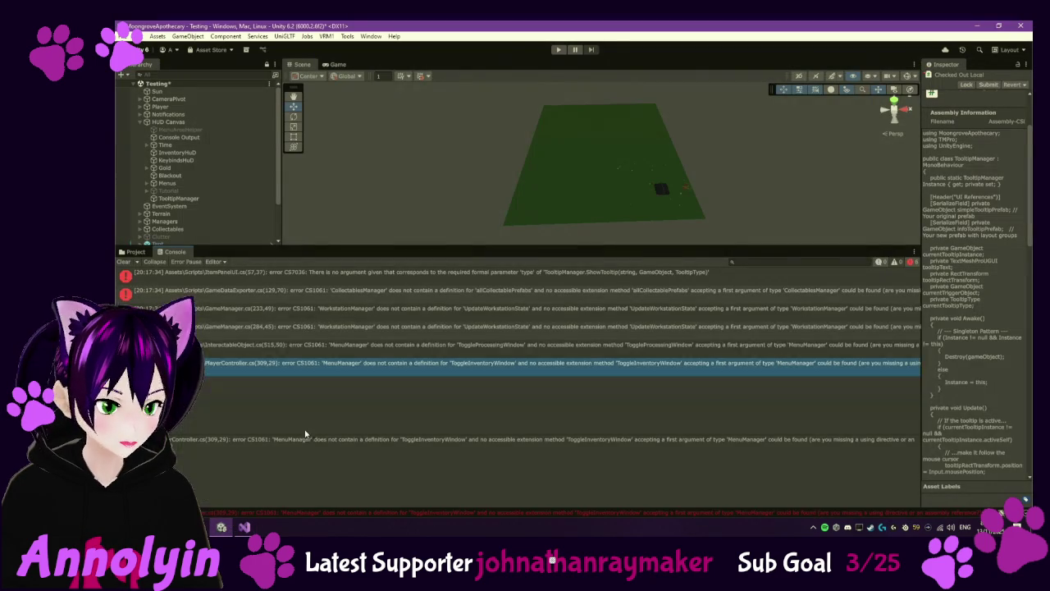
pyautogui.click(130, 253)
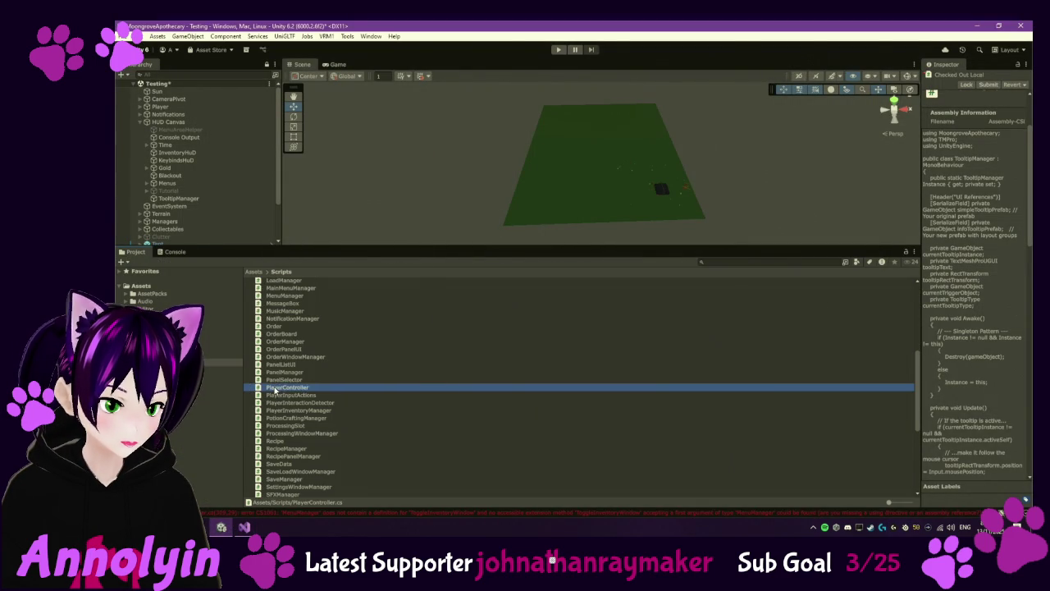
pyautogui.rightClick(275, 392)
pyautogui.moveTo(361, 121)
pyautogui.click(465, 138)
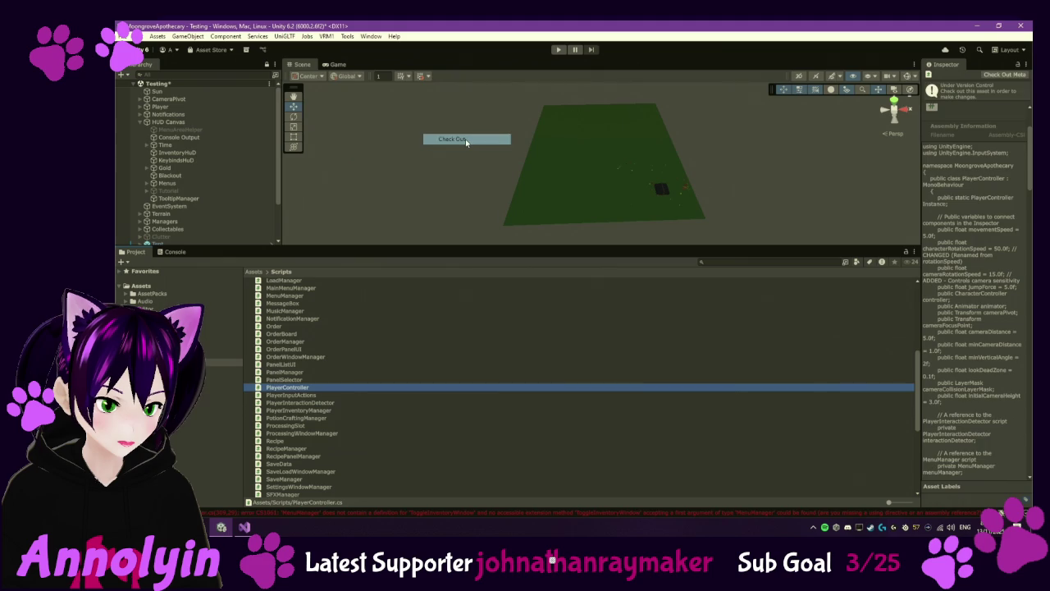
# Step: Delete the ToggleInventoryWindow if-block from OnInventory and save PlayerController.cs
pyautogui.click(244, 527)
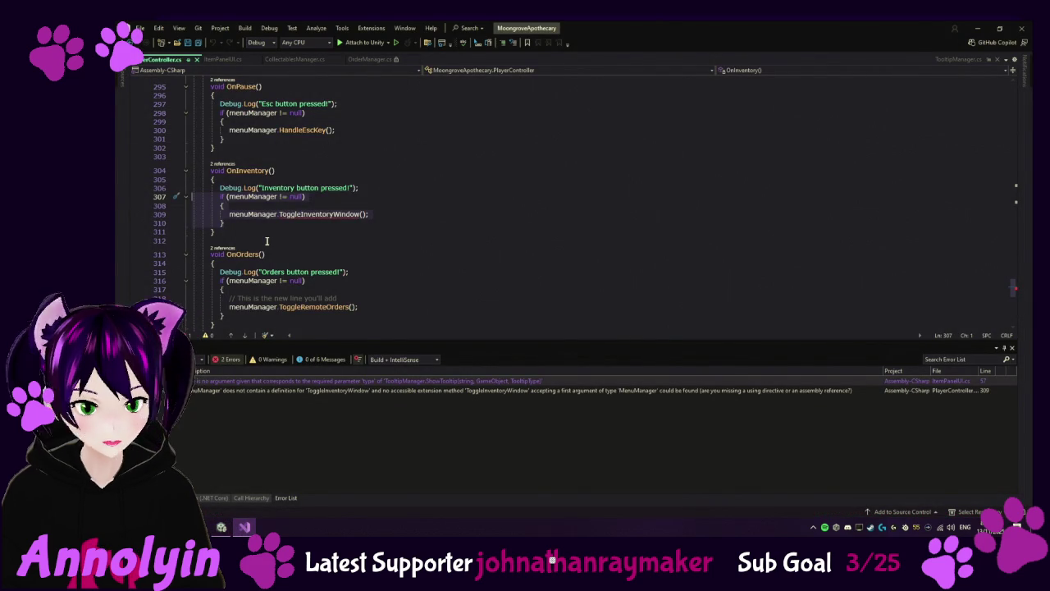
pyautogui.press('Delete')
pyautogui.hotkey('ctrl', 's')
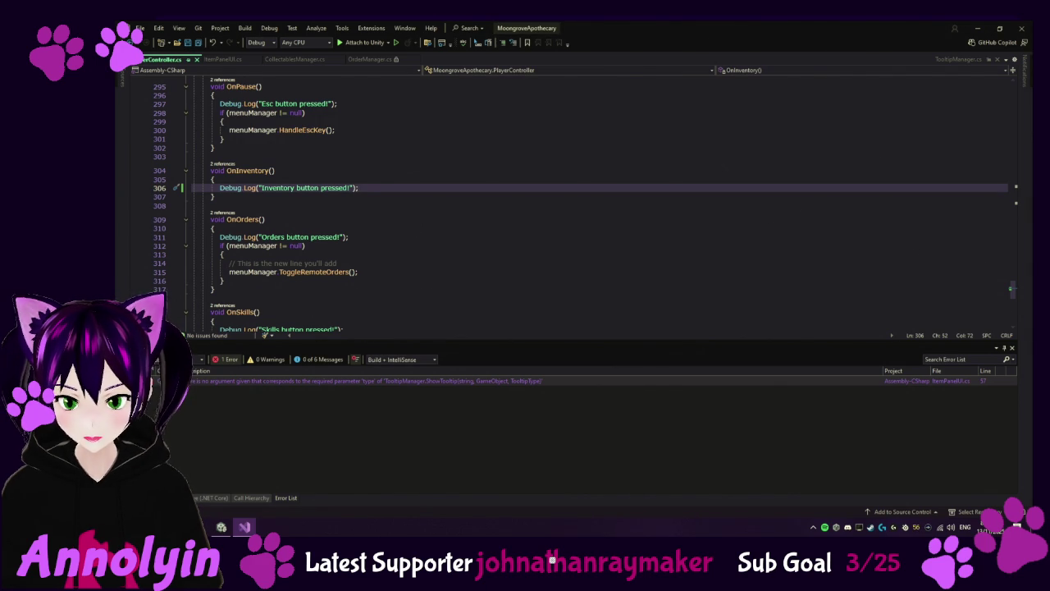
# Step: Replace line 57's ShowTooltip call in ItemPanelUI.cs with one passing TooltipType.Simple
pyautogui.click(229, 60)
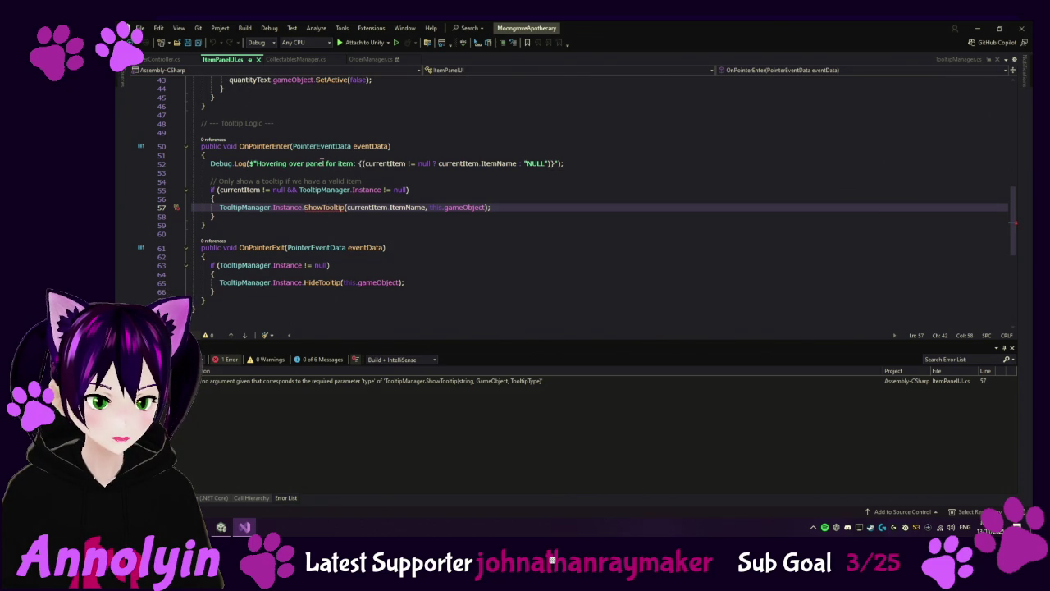
pyautogui.scroll(10, 329, 168)
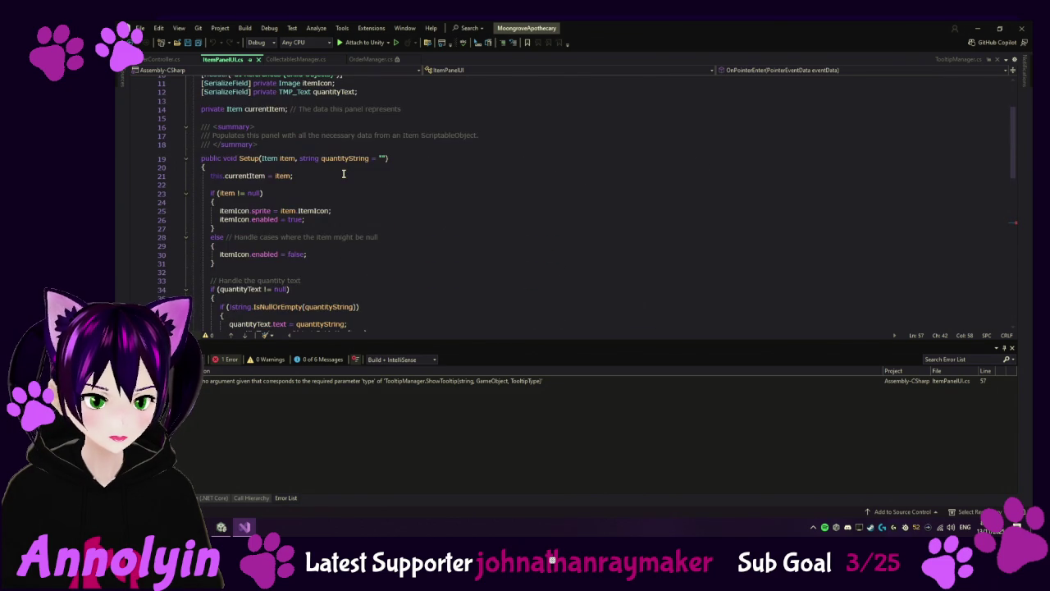
pyautogui.scroll(3, 344, 174)
pyautogui.scroll(-15, 402, 235)
pyautogui.moveTo(502, 192); pyautogui.dragTo(217, 194)
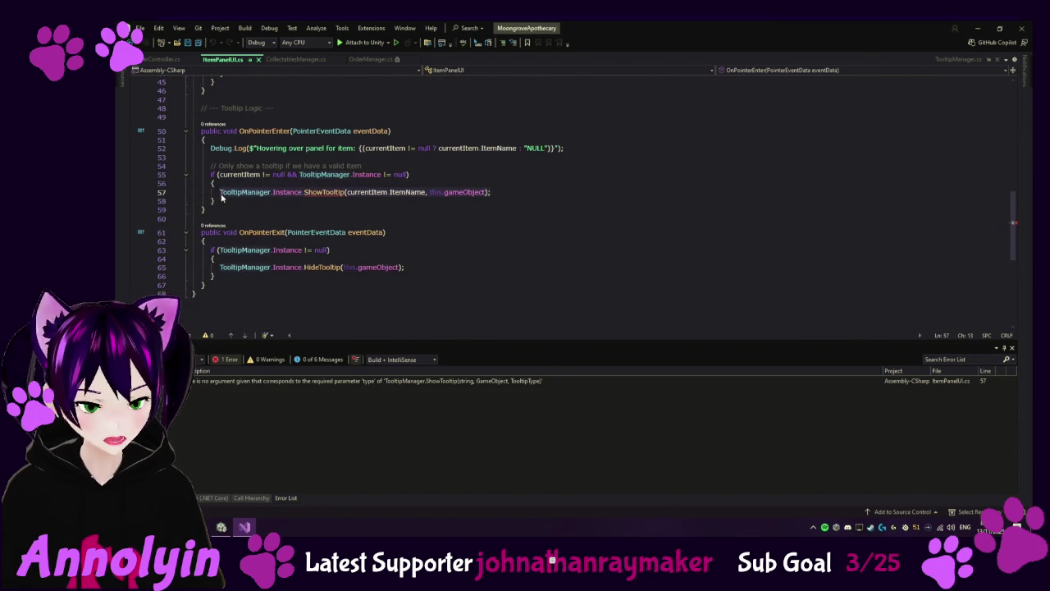
pyautogui.hotkey('ctrl', 'v')
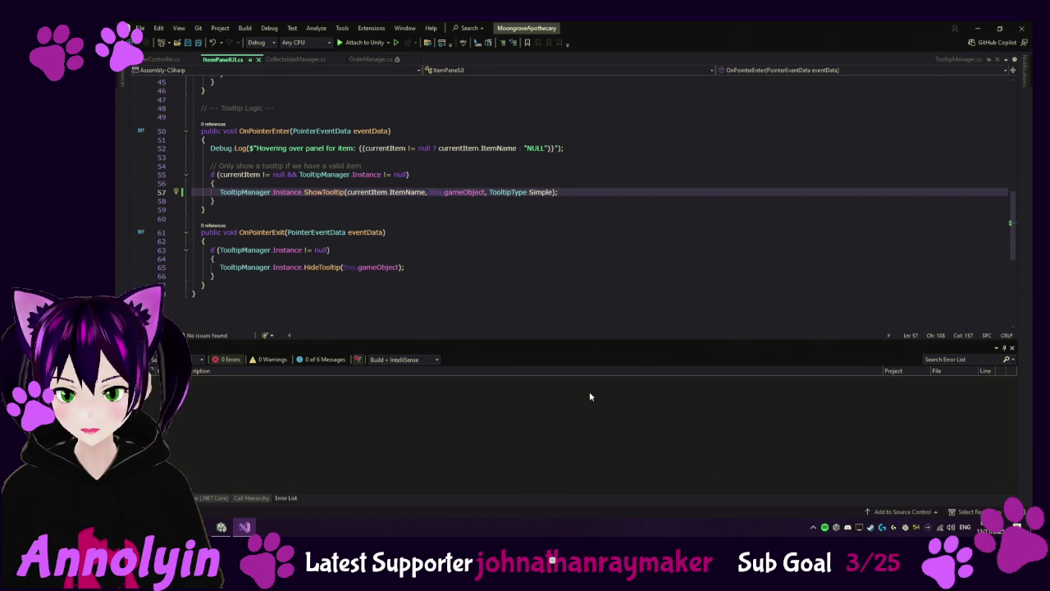
pyautogui.click(221, 527)
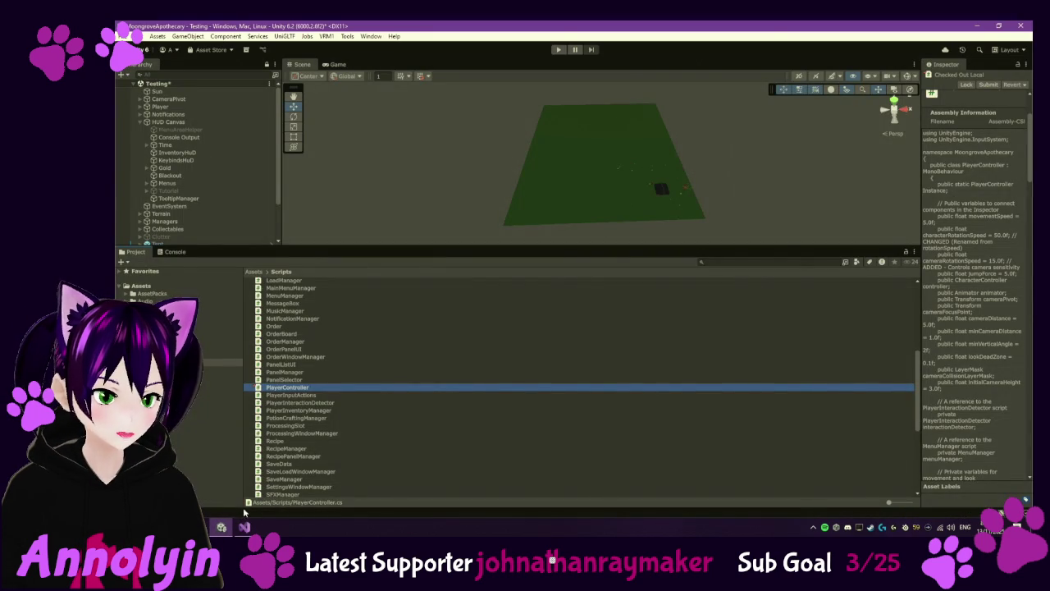
# Step: Read the GameDataExporter error, then open the MenuManager ToggleProcessingWindow error's code
pyautogui.click(172, 252)
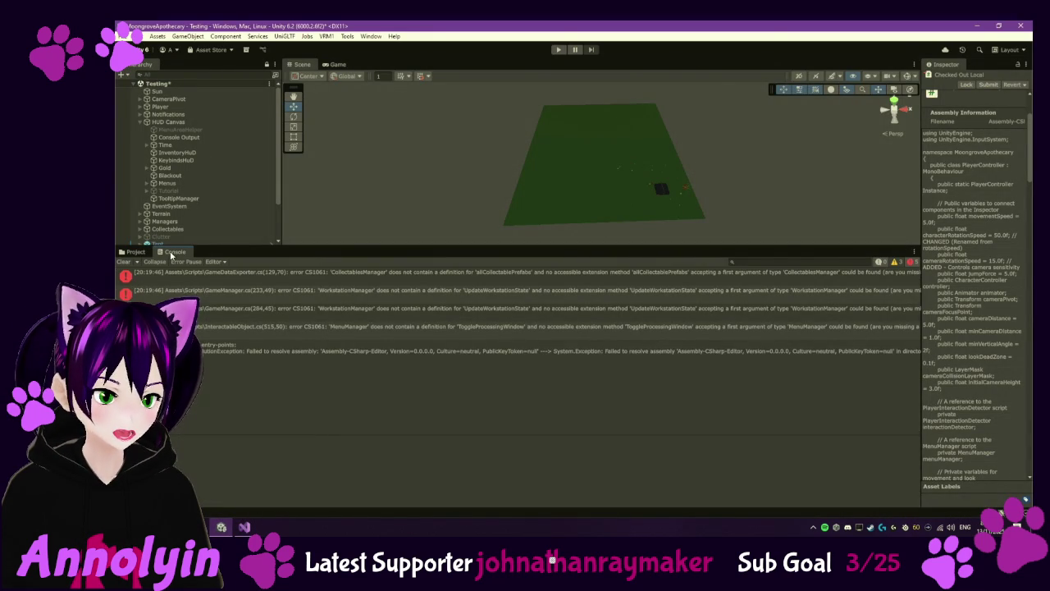
pyautogui.click(359, 278)
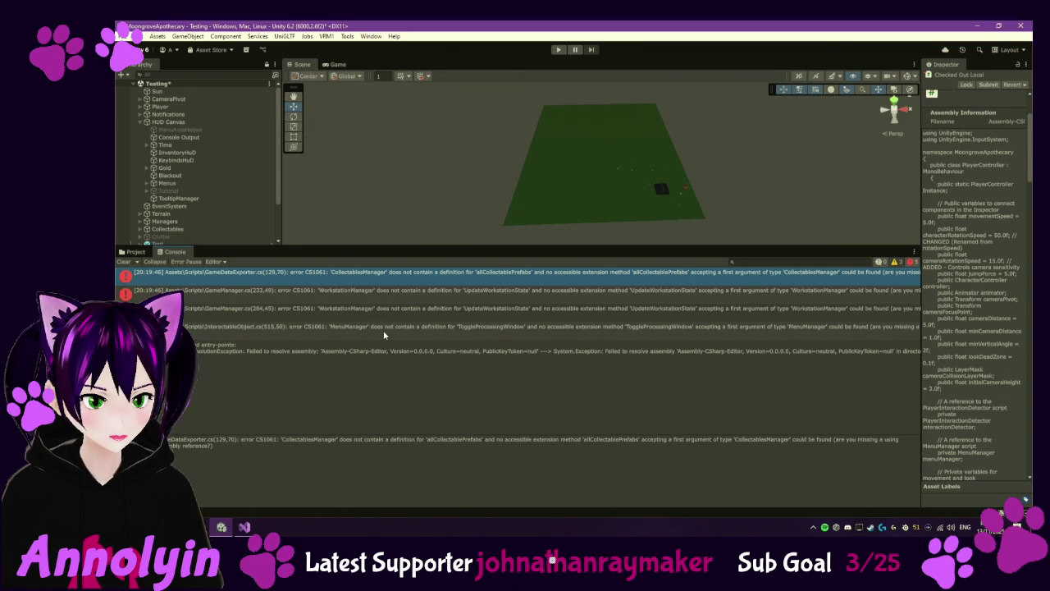
pyautogui.click(383, 328)
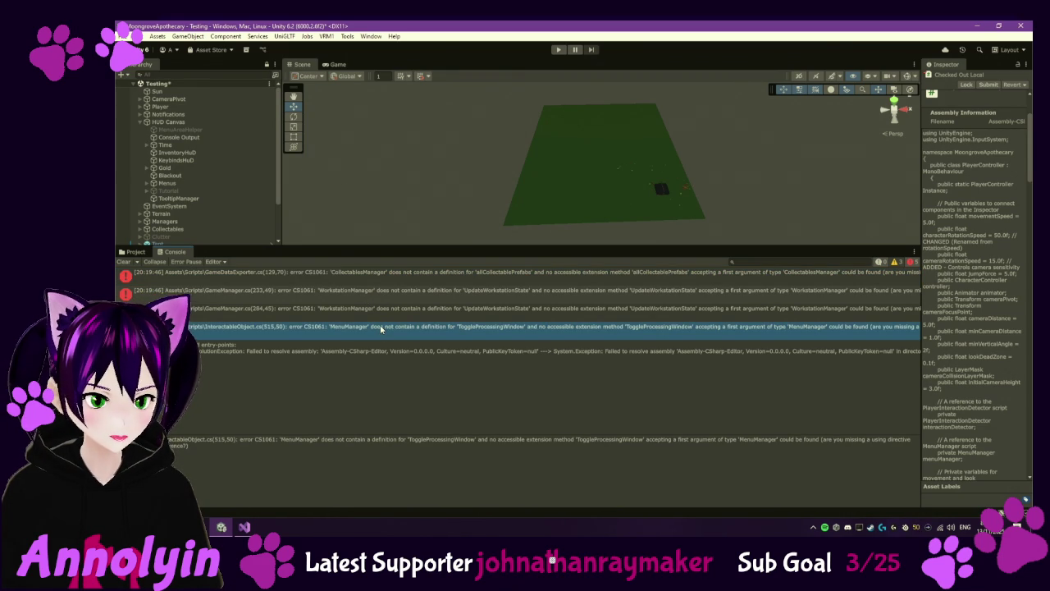
pyautogui.doubleClick(380, 328)
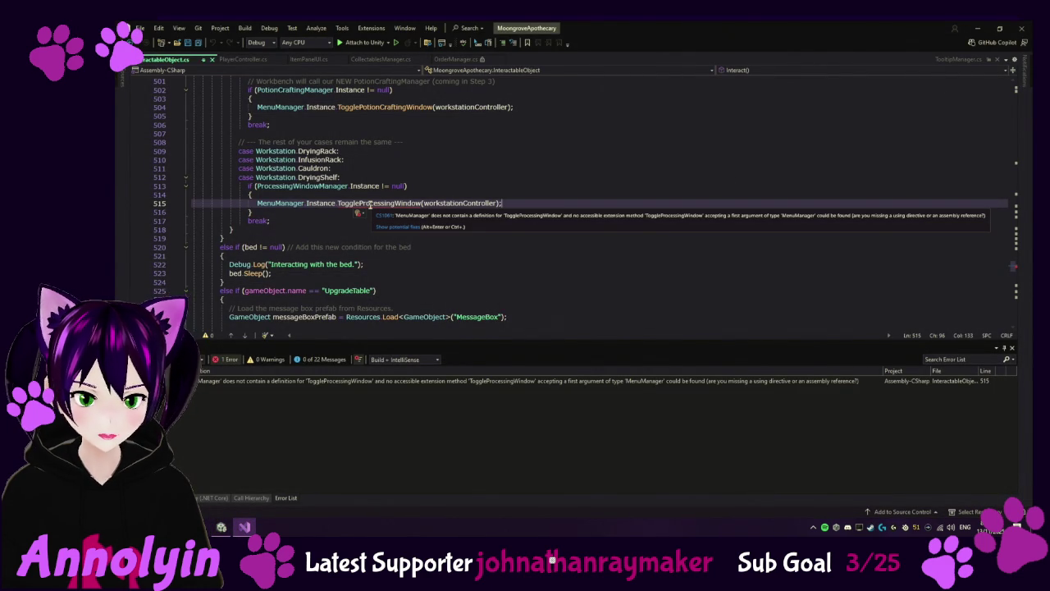
# Step: Try Go To Definition on ToggleProcessingWindow at line 515, which cannot navigate
pyautogui.click(374, 206)
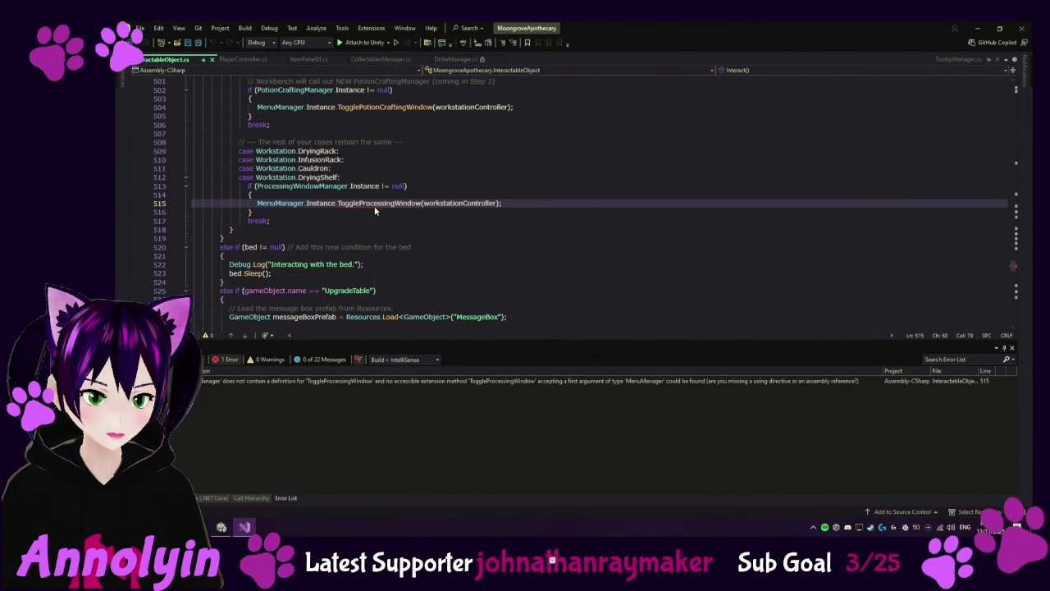
pyautogui.rightClick(375, 211)
pyautogui.click(413, 272)
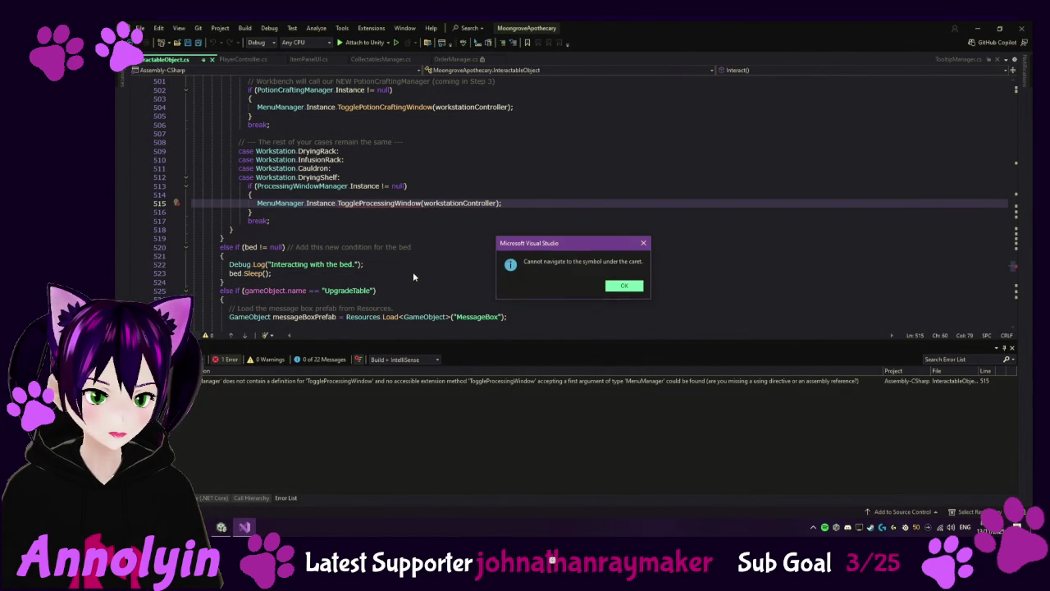
pyautogui.click(608, 289)
# Step: Check out the MenuManager script from version control and open it in the code editor
pyautogui.click(220, 527)
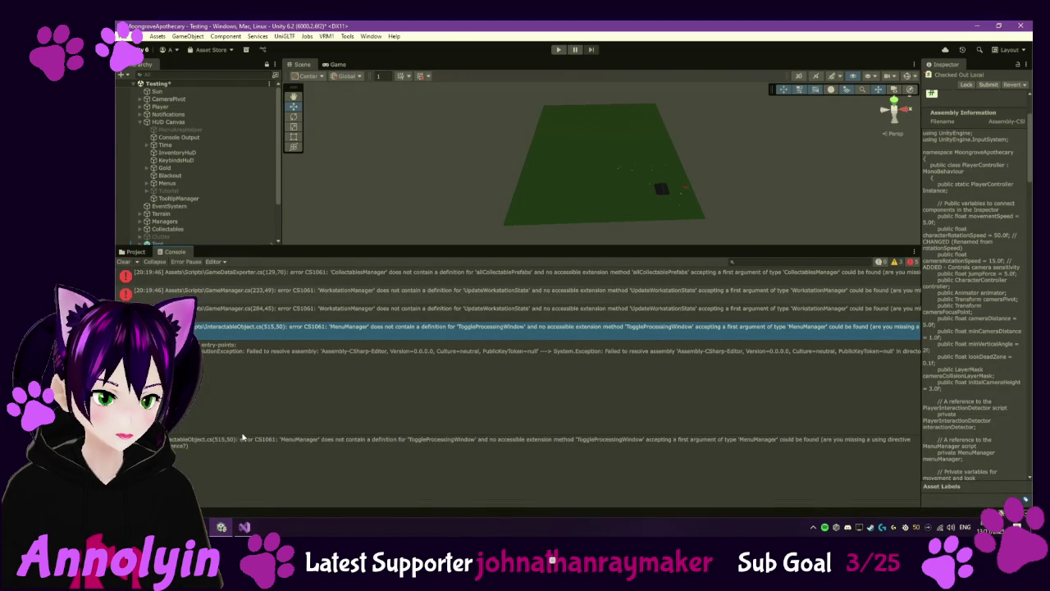
pyautogui.click(135, 251)
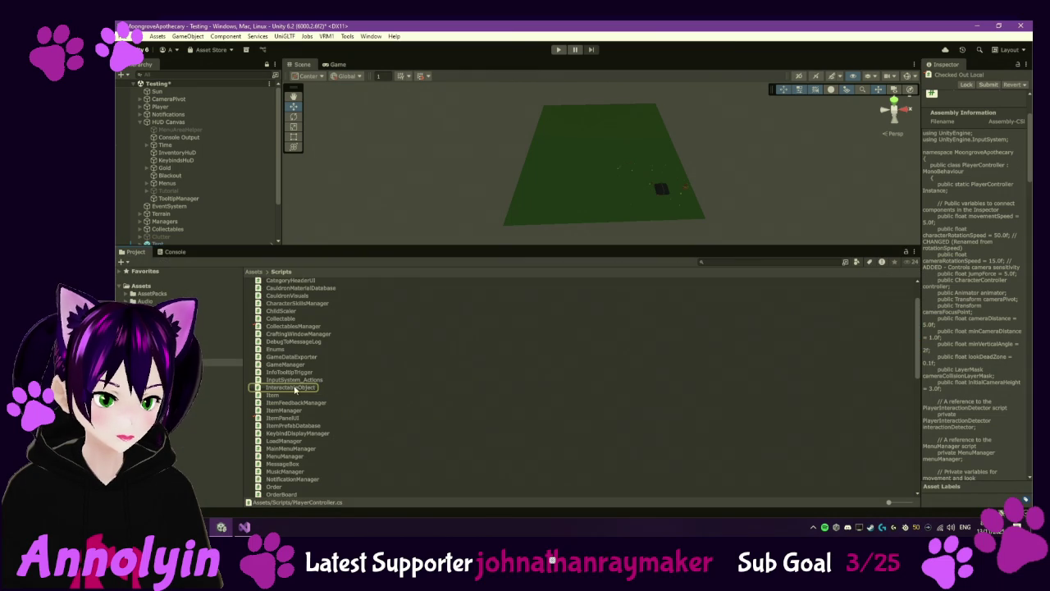
pyautogui.rightClick(287, 458)
pyautogui.moveTo(367, 198)
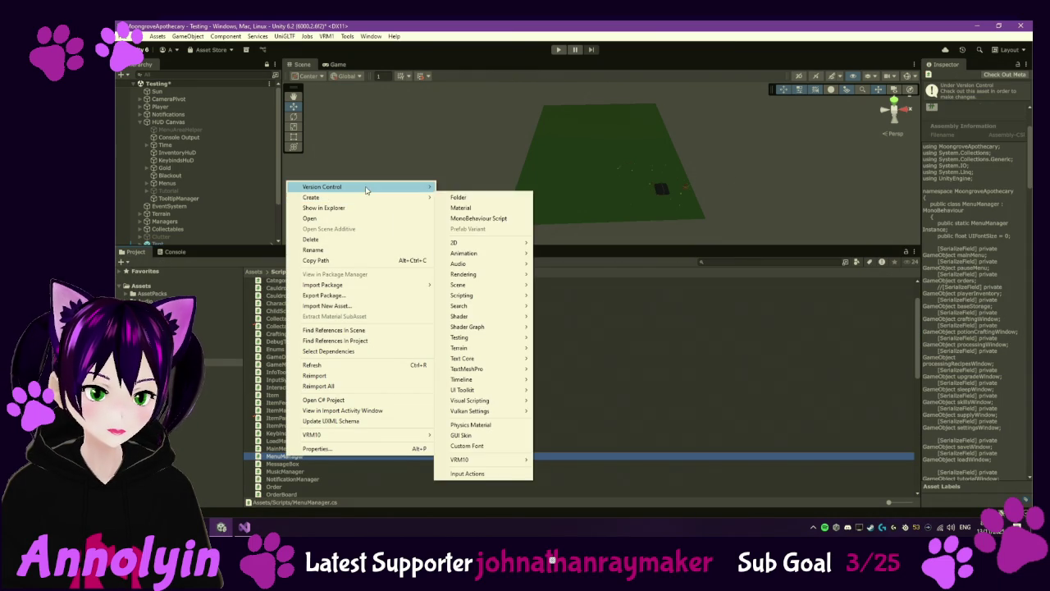
pyautogui.click(470, 206)
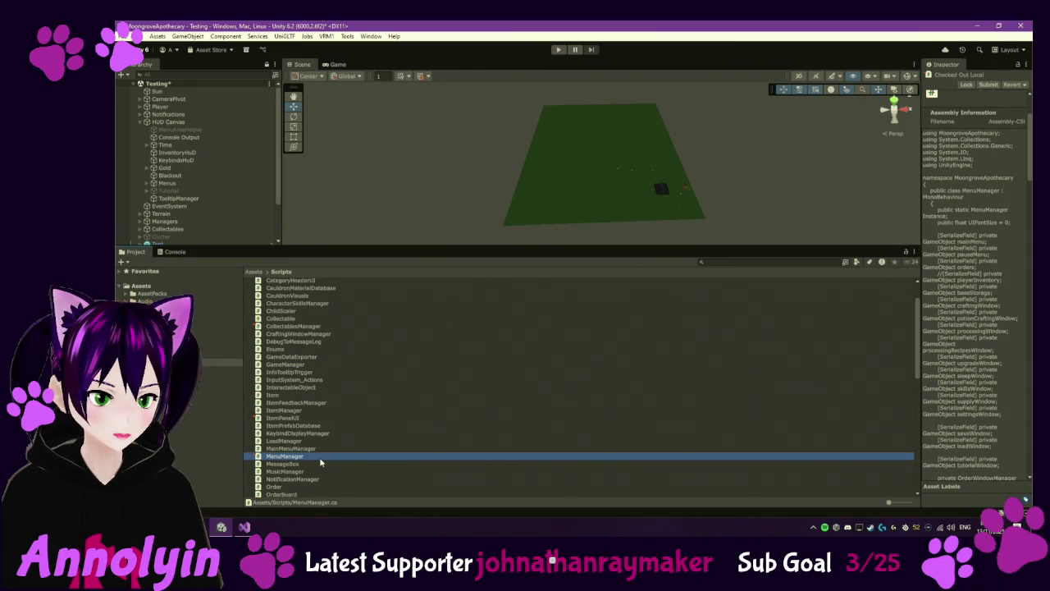
pyautogui.doubleClick(319, 457)
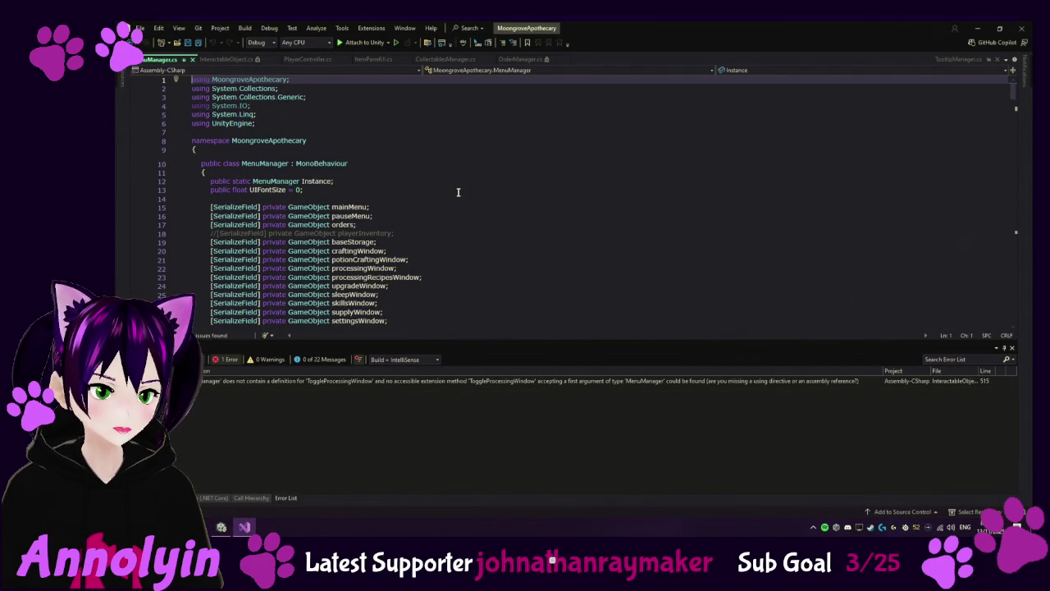
# Step: Scroll MenuManager.cs down to OpenProcessingWindow(WorkstationController controller), then jump to the InteractableObject error
pyautogui.scroll(-10, 458, 193)
pyautogui.scroll(-16, 458, 196)
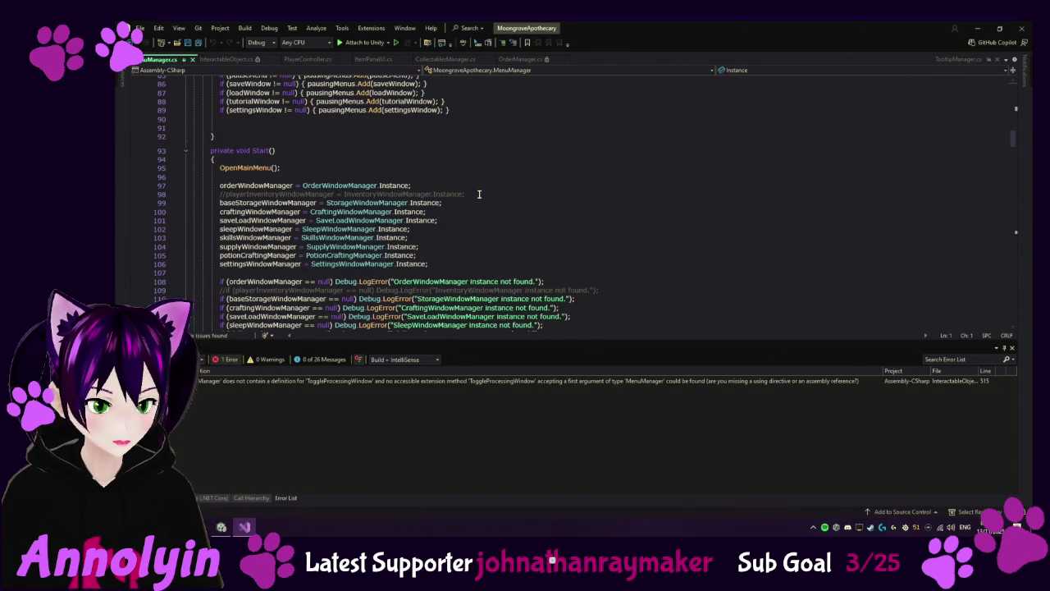
pyautogui.scroll(-6, 547, 235)
pyautogui.scroll(-20, 547, 235)
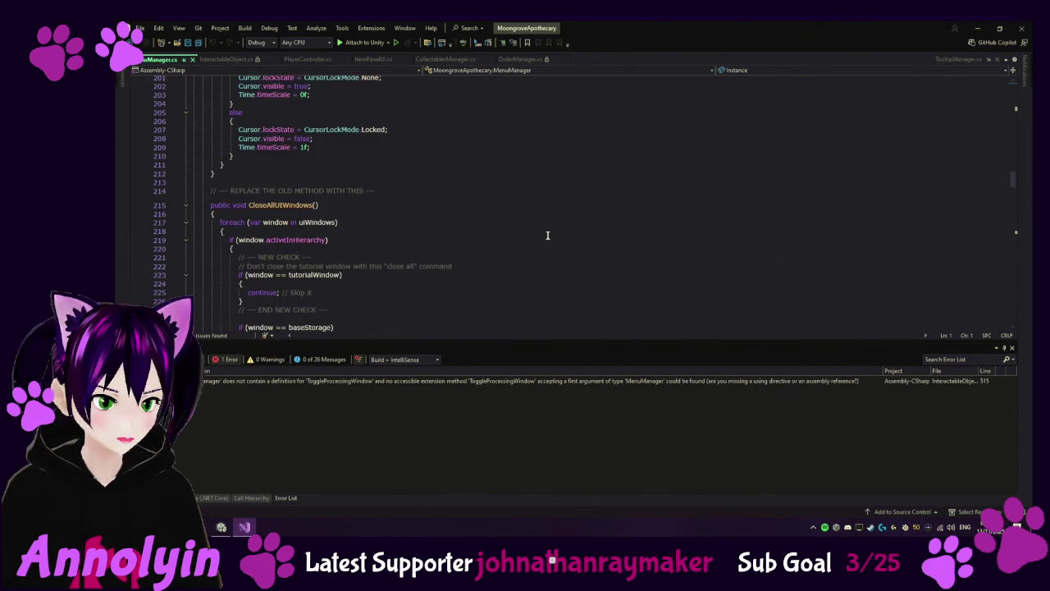
pyautogui.scroll(-17, 607, 212)
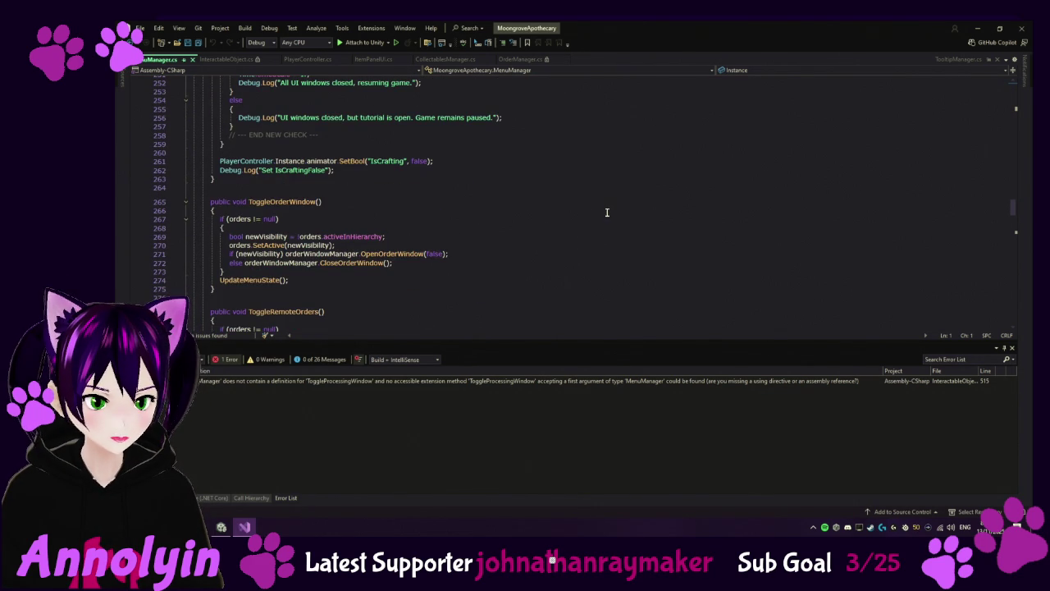
pyautogui.scroll(-15, 607, 212)
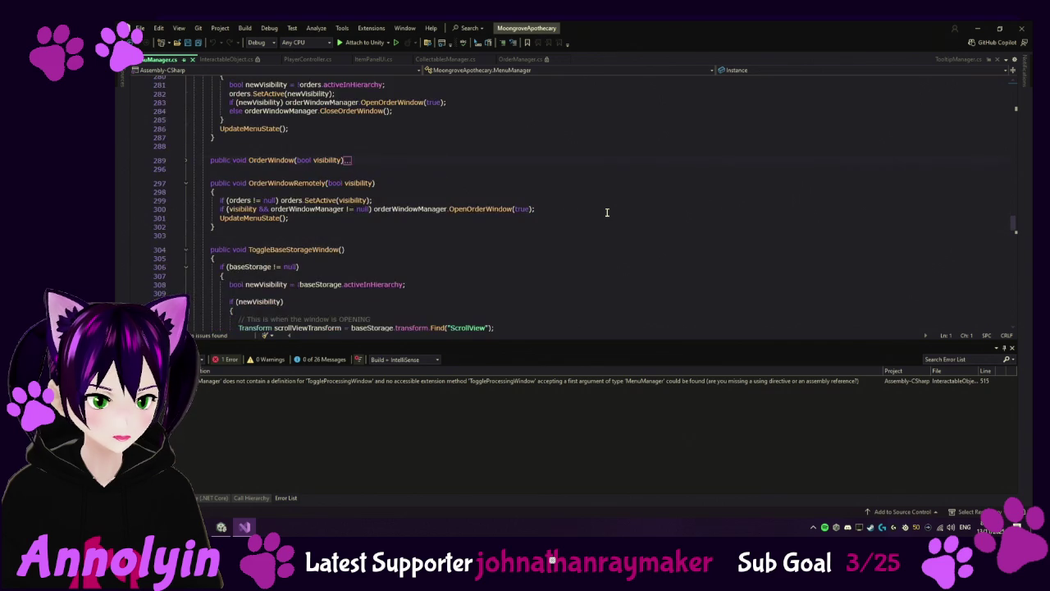
pyautogui.scroll(-12, 608, 212)
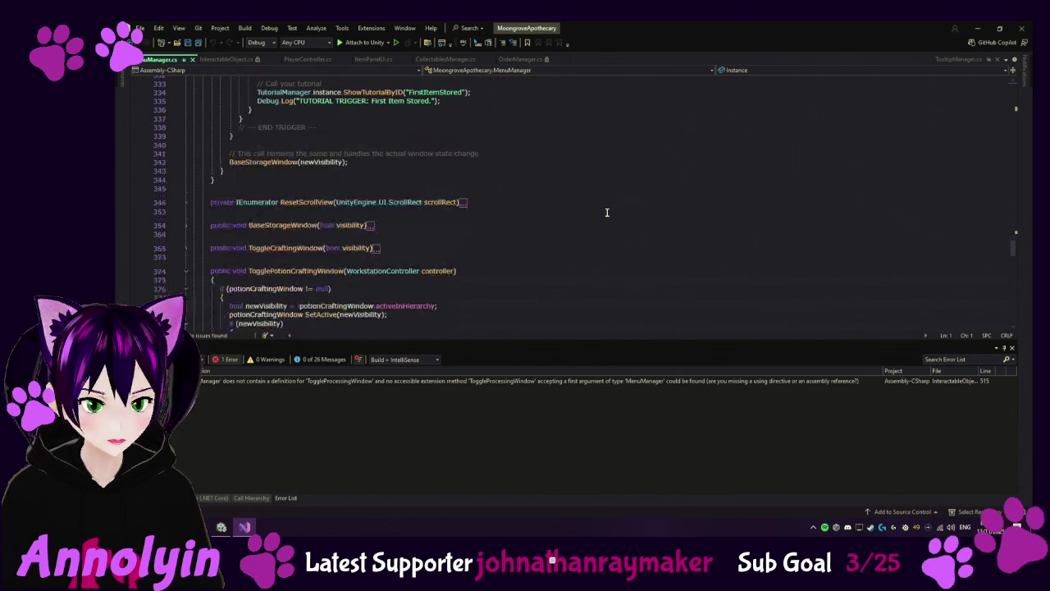
pyautogui.scroll(-5, 607, 213)
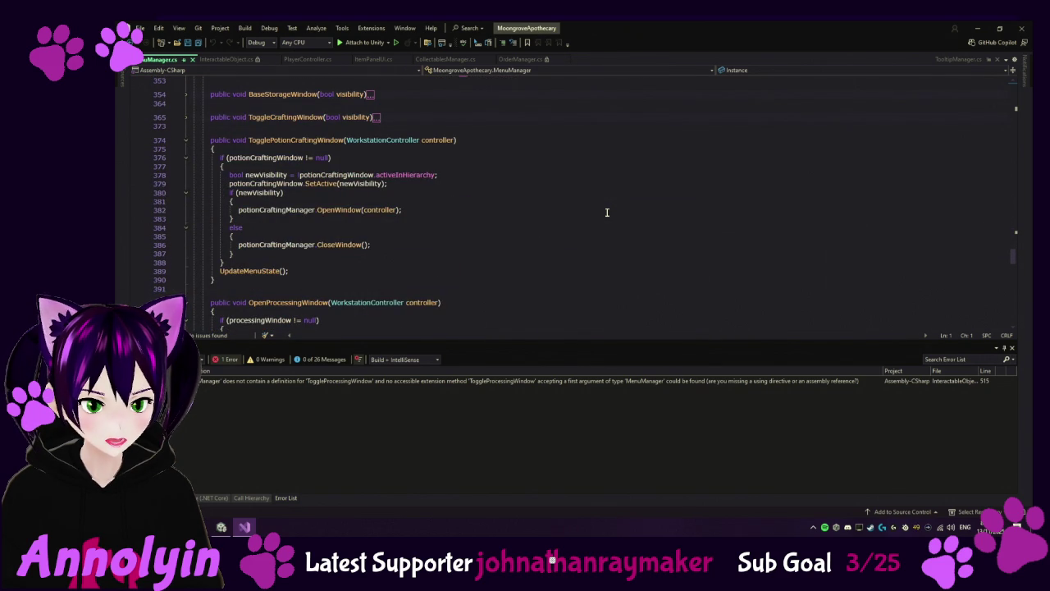
pyautogui.scroll(-1, 607, 213)
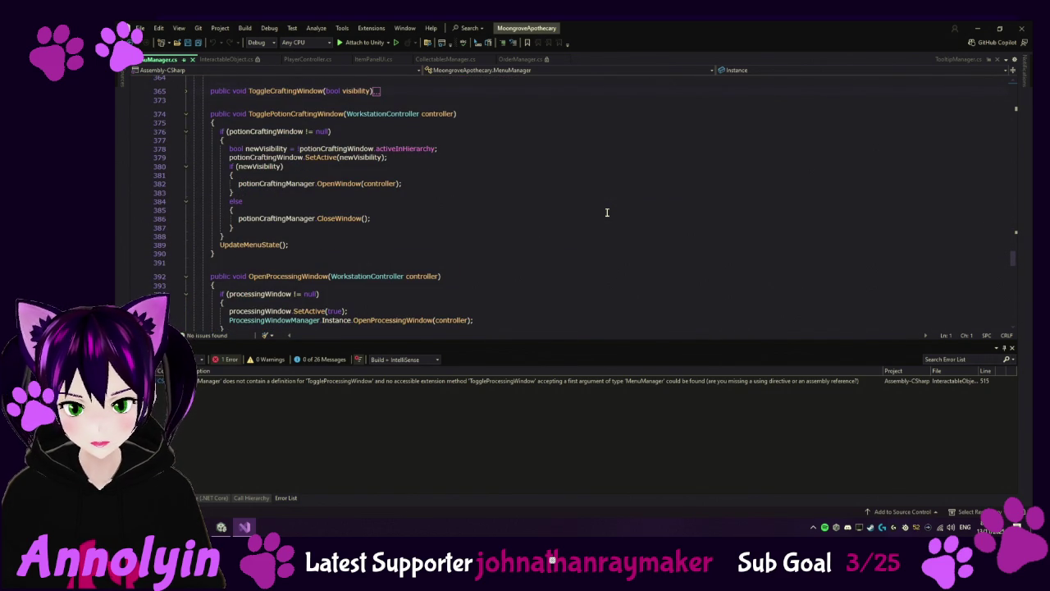
pyautogui.scroll(-3, 337, 272)
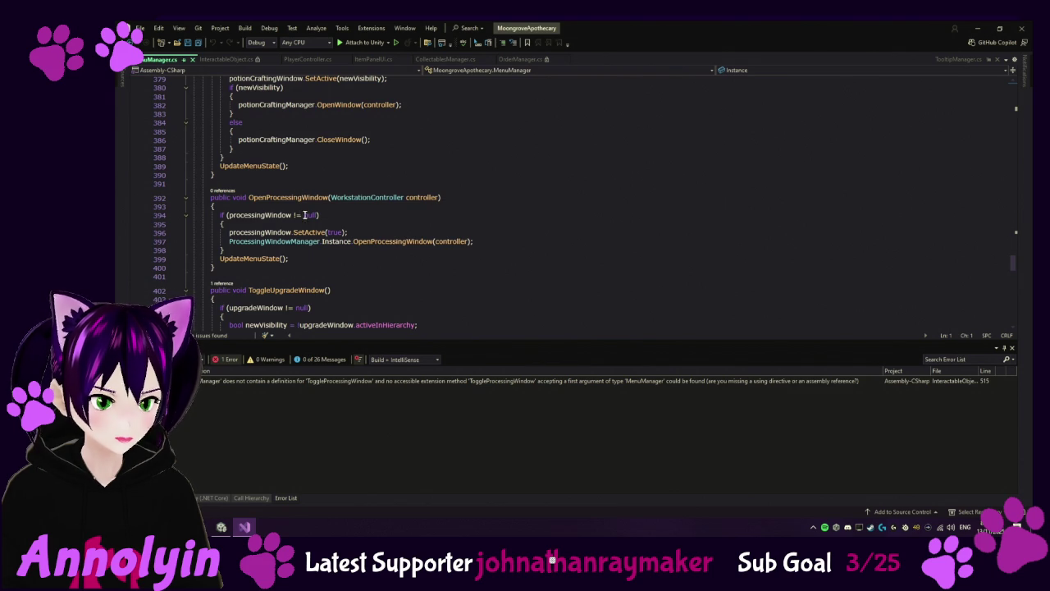
pyautogui.doubleClick(375, 381)
# Step: Attempt to edit the method name on line 515, dismissing the read-only files warning
pyautogui.click(361, 207)
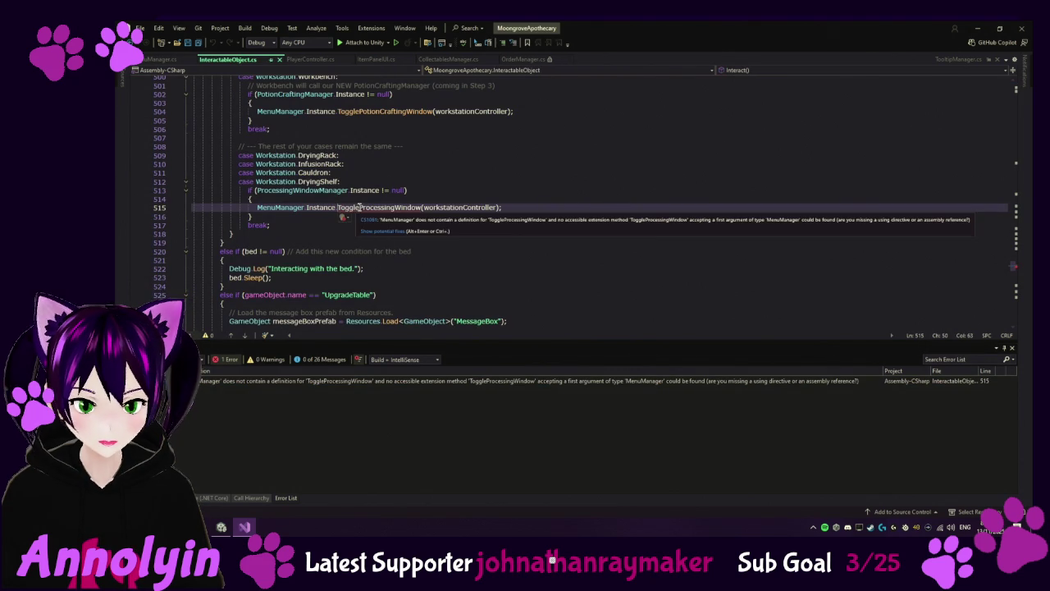
pyautogui.hotkey('ctrl', 'shift', 'Left')
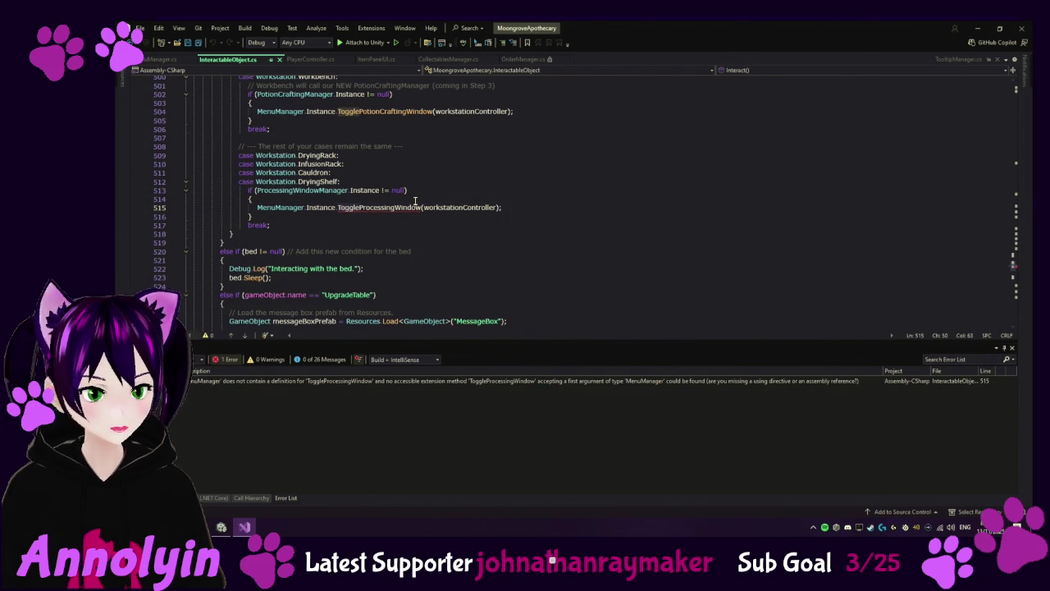
pyautogui.press('BackSpace')
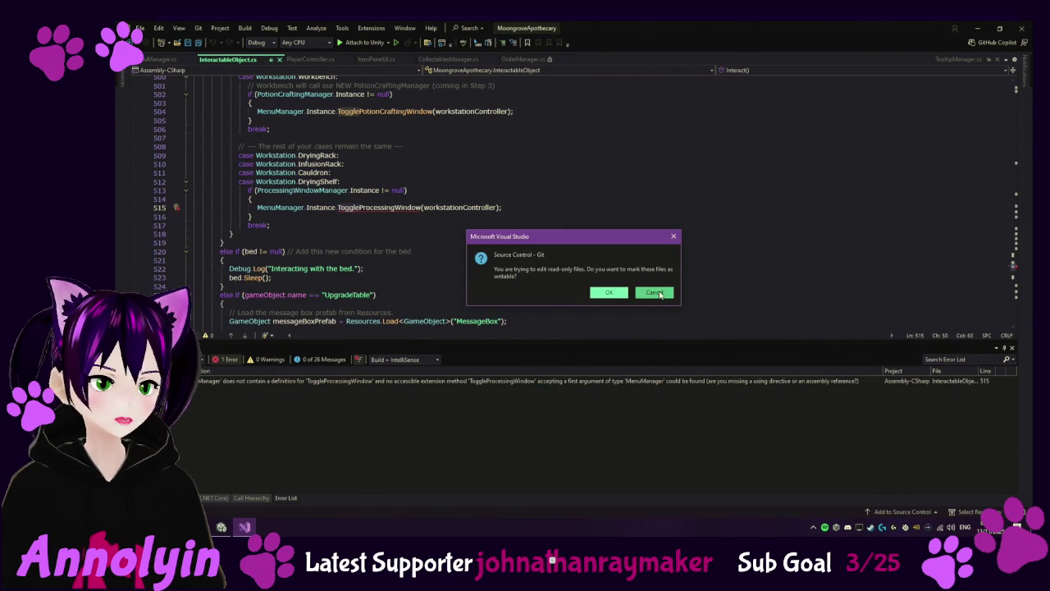
pyautogui.click(654, 293)
# Step: Check out InteractableObject from version control in Unity and return to Visual Studio
pyautogui.click(220, 527)
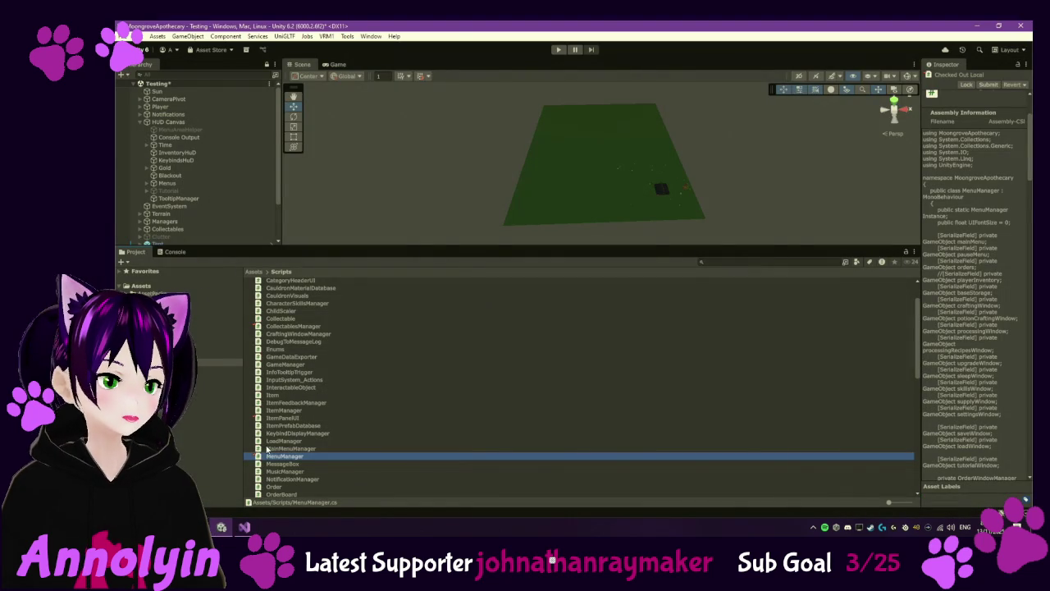
pyautogui.rightClick(293, 387)
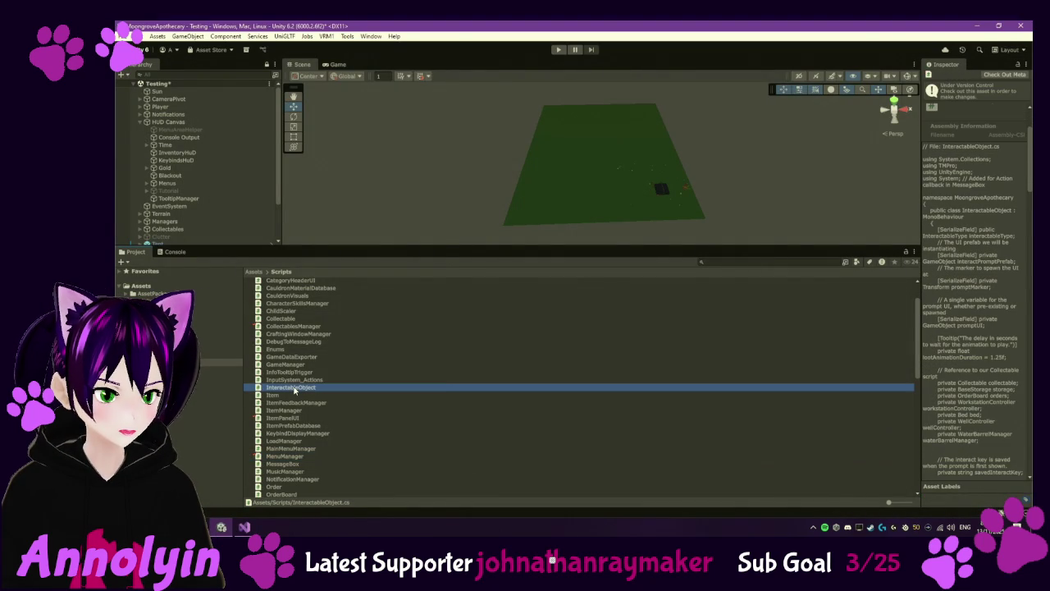
pyautogui.moveTo(435, 118)
pyautogui.click(480, 139)
pyautogui.click(244, 526)
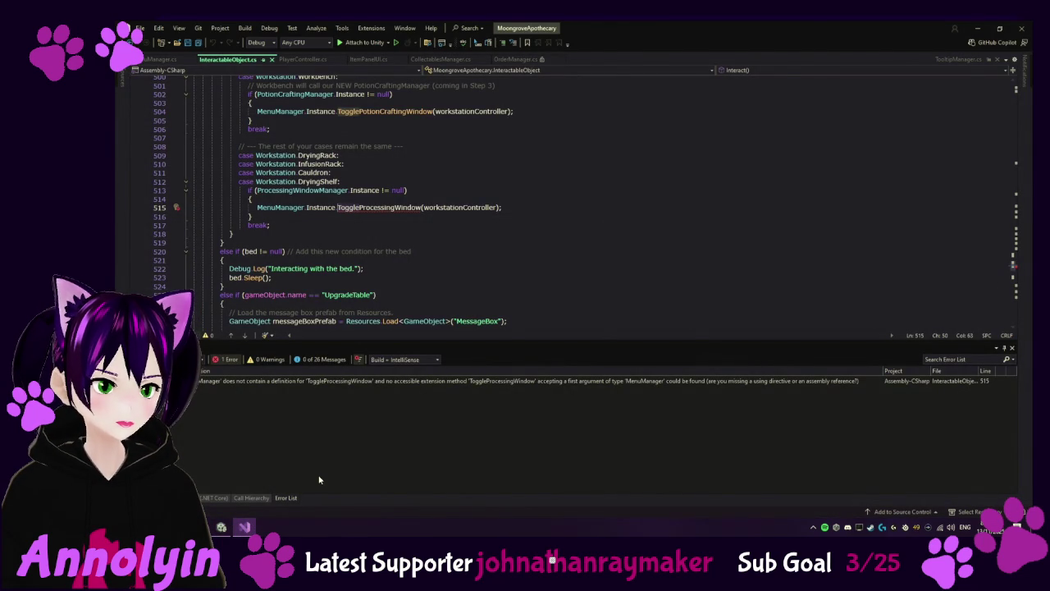
# Step: Change line 515 of InteractableObject.cs to call OpenProcessingWindow instead of ToggleProcessingWindow, then return to Unity
pyautogui.press('Right')
pyautogui.press('Right')
pyautogui.press('Right')
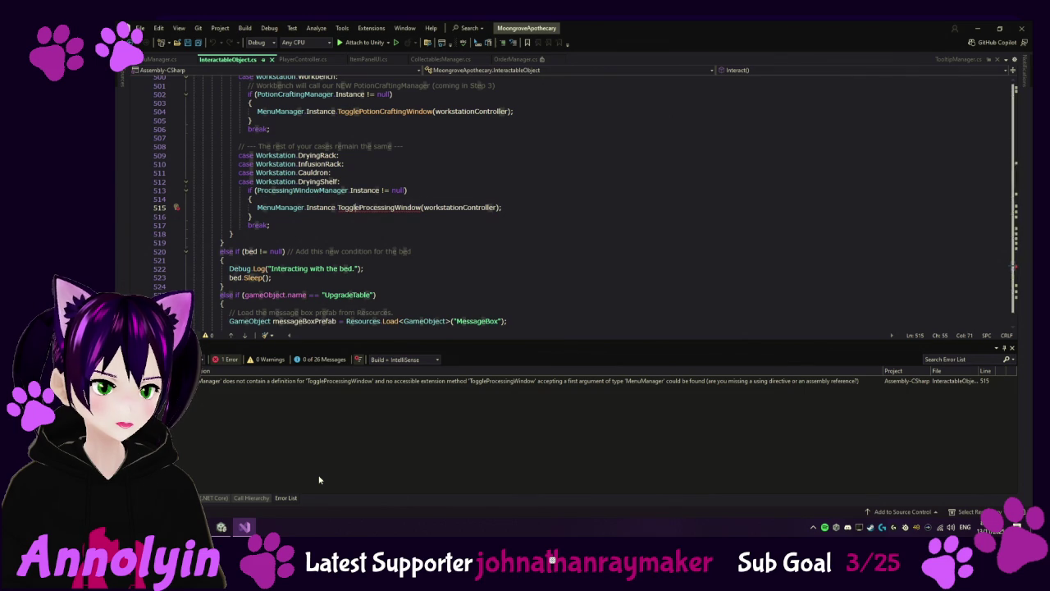
pyautogui.write('Open')
pyautogui.hotkey('ctrl', 'Left')
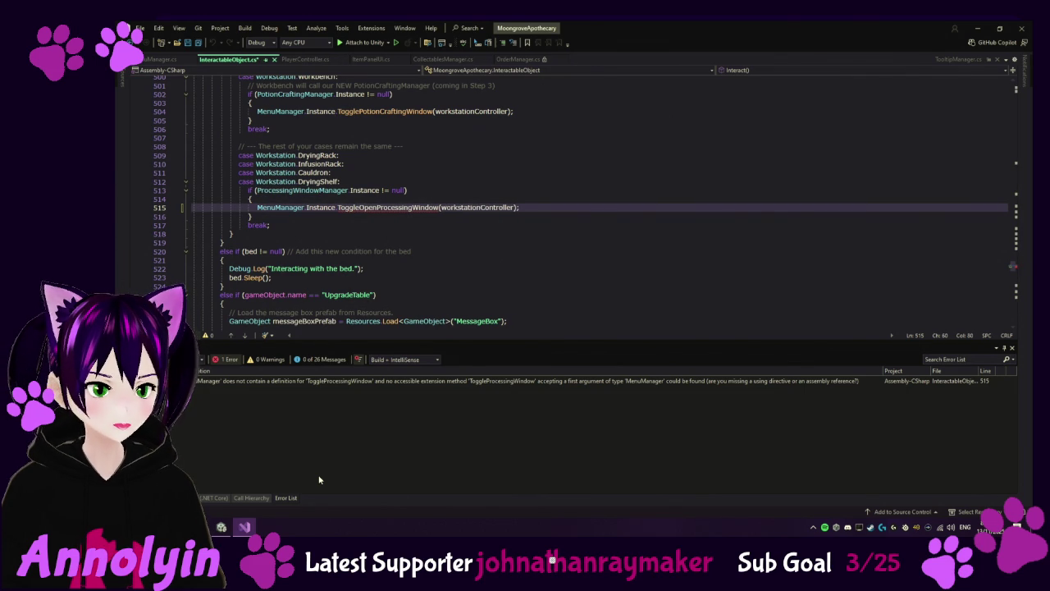
pyautogui.press('Delete')
pyautogui.press('Delete')
pyautogui.press('Delete')
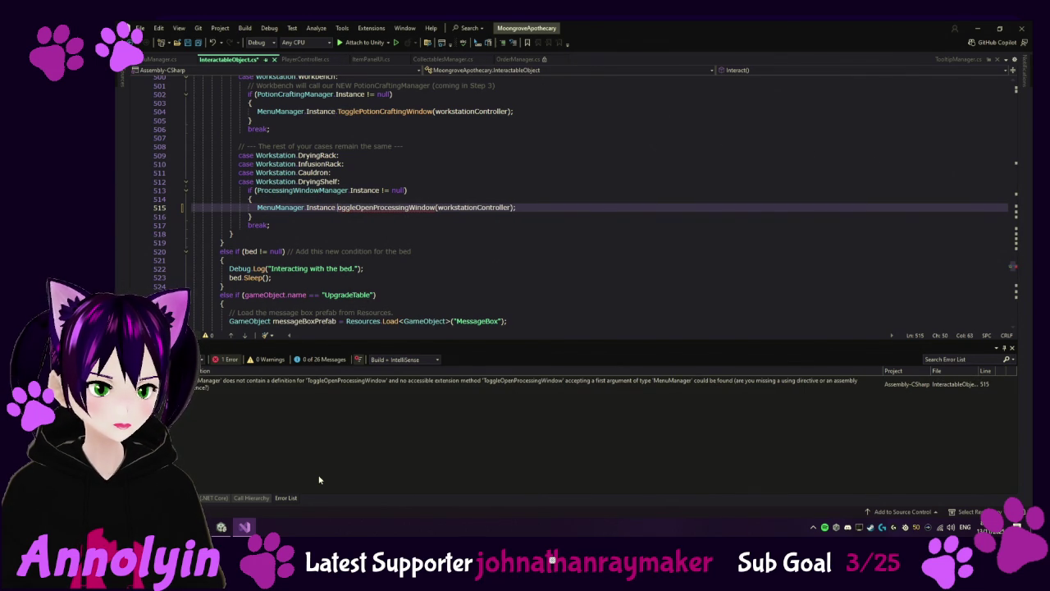
pyautogui.press('Delete')
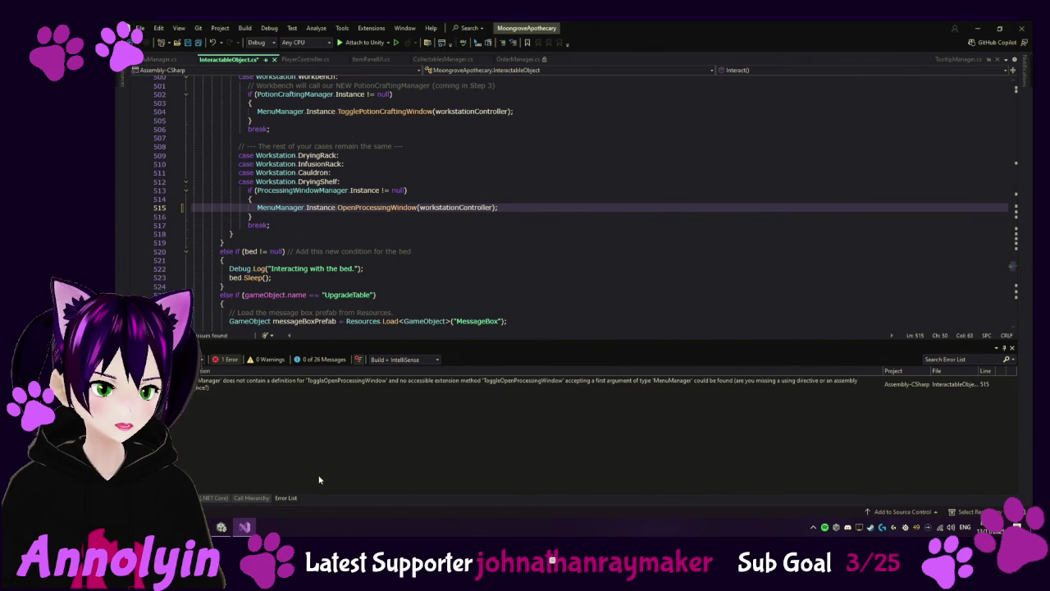
pyautogui.click(227, 530)
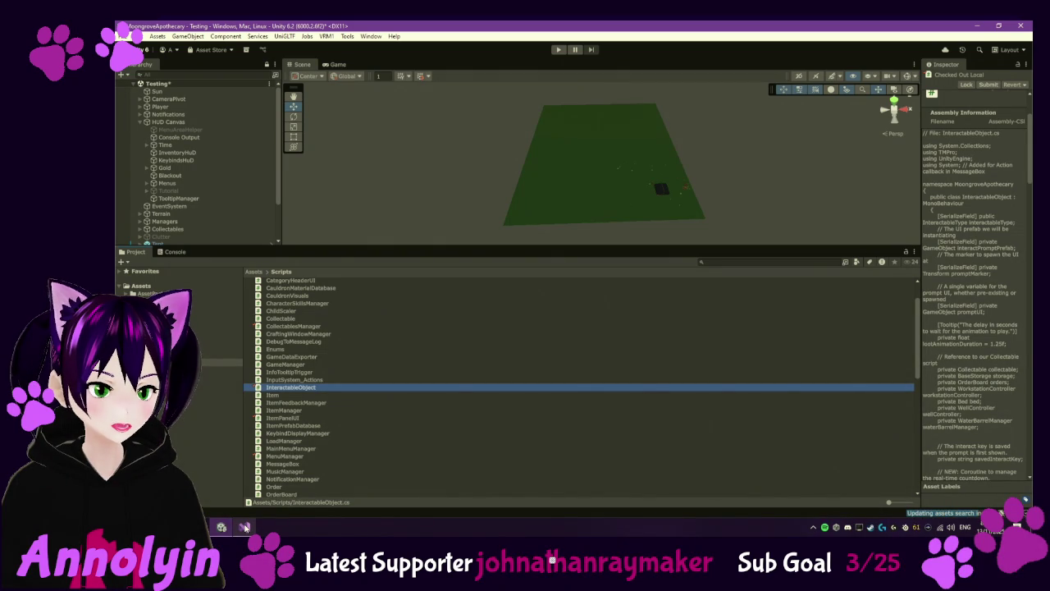
# Step: Review the Console's compile errors, including GameManager.cs(284,45), then bring up the GameManager script's context menu
pyautogui.click(176, 252)
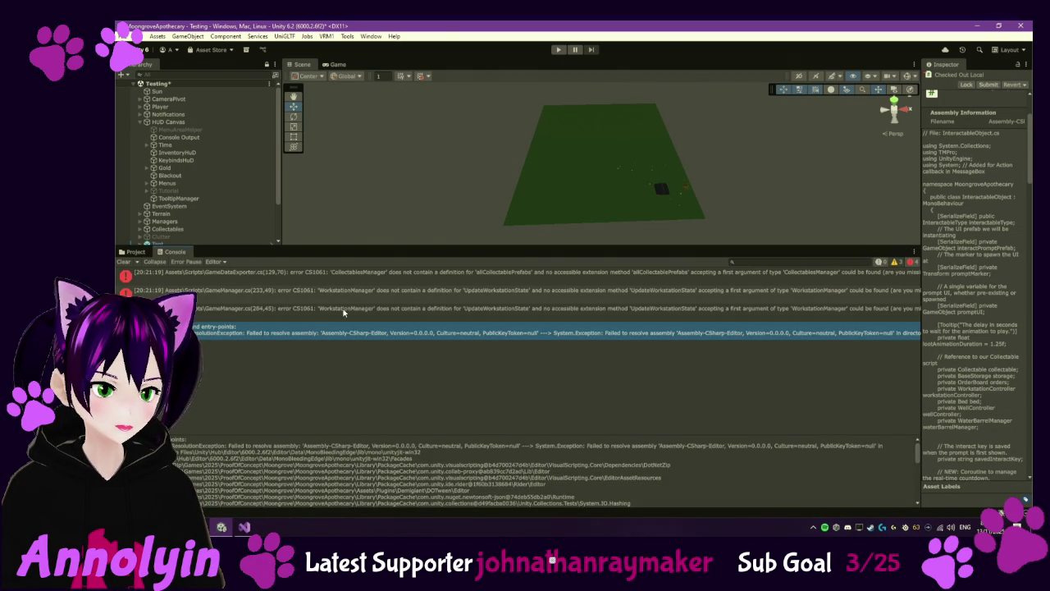
pyautogui.click(374, 309)
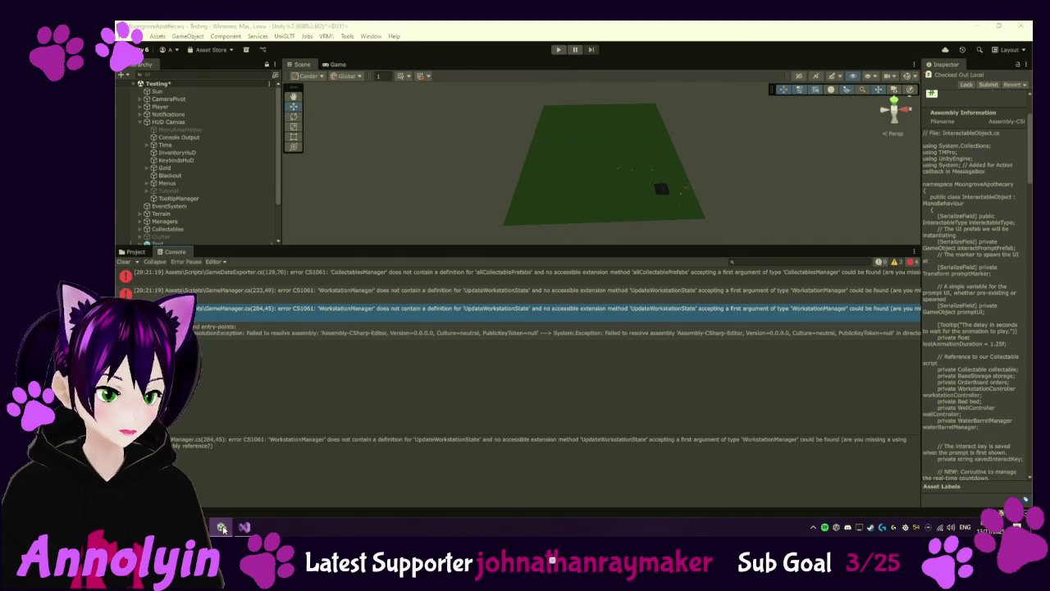
pyautogui.click(243, 526)
pyautogui.click(221, 526)
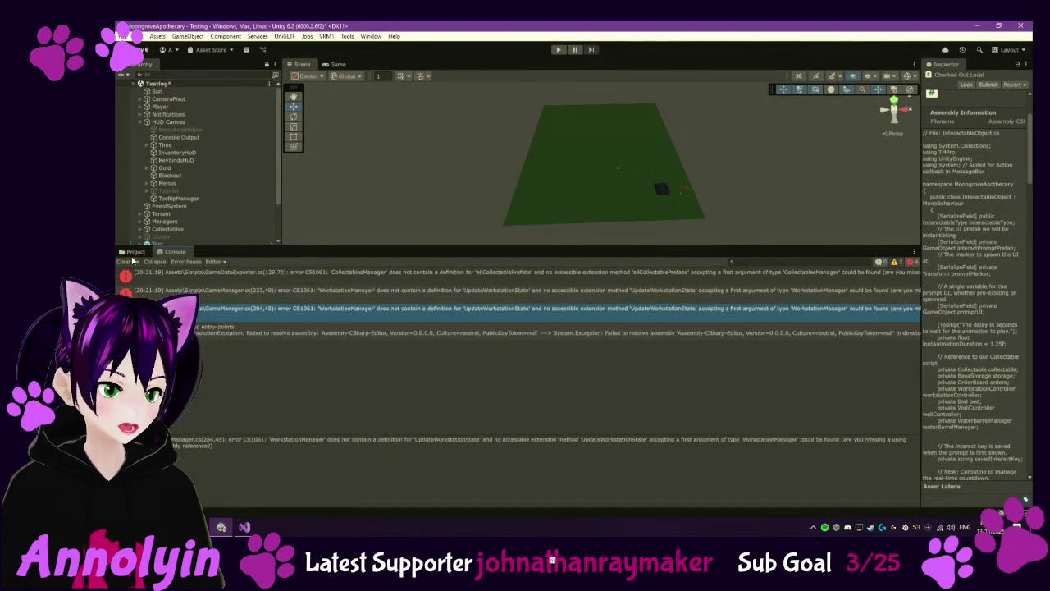
pyautogui.rightClick(283, 388)
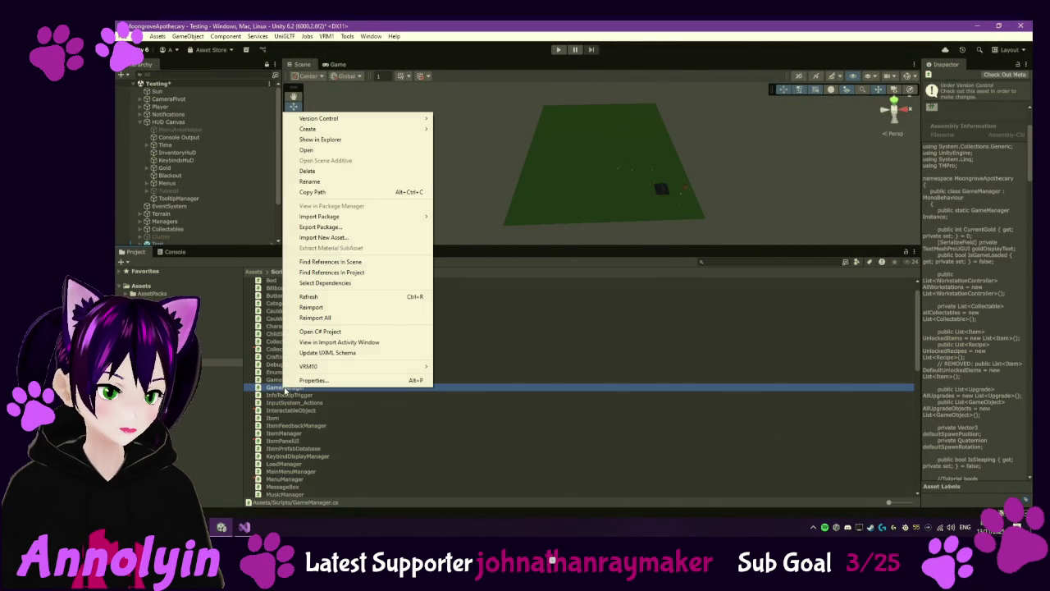
# Step: Check out the GameManager script from version control
pyautogui.moveTo(353, 129)
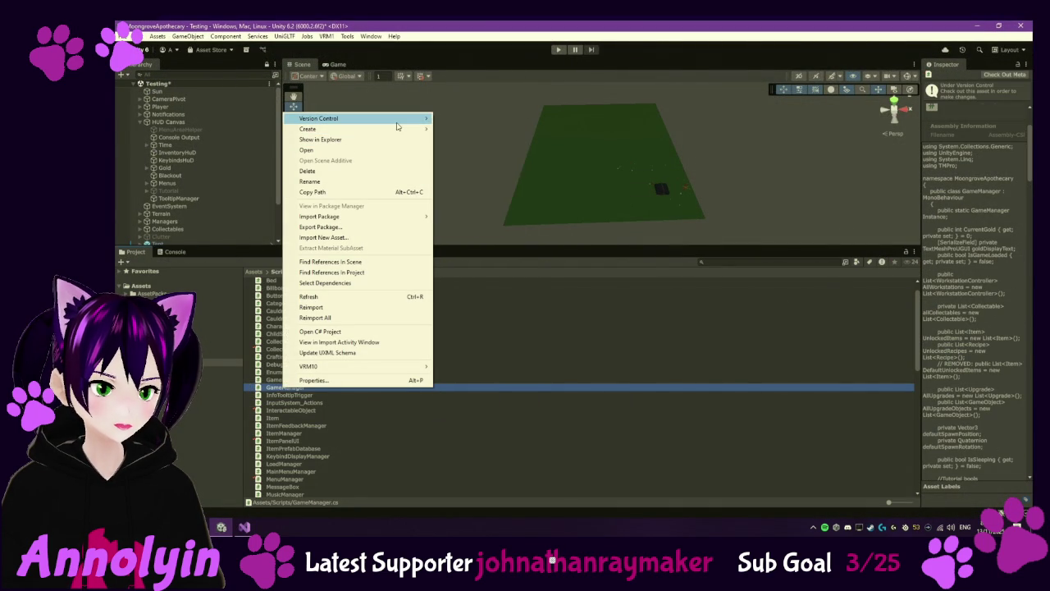
pyautogui.click(464, 139)
pyautogui.scroll(-10, 311, 435)
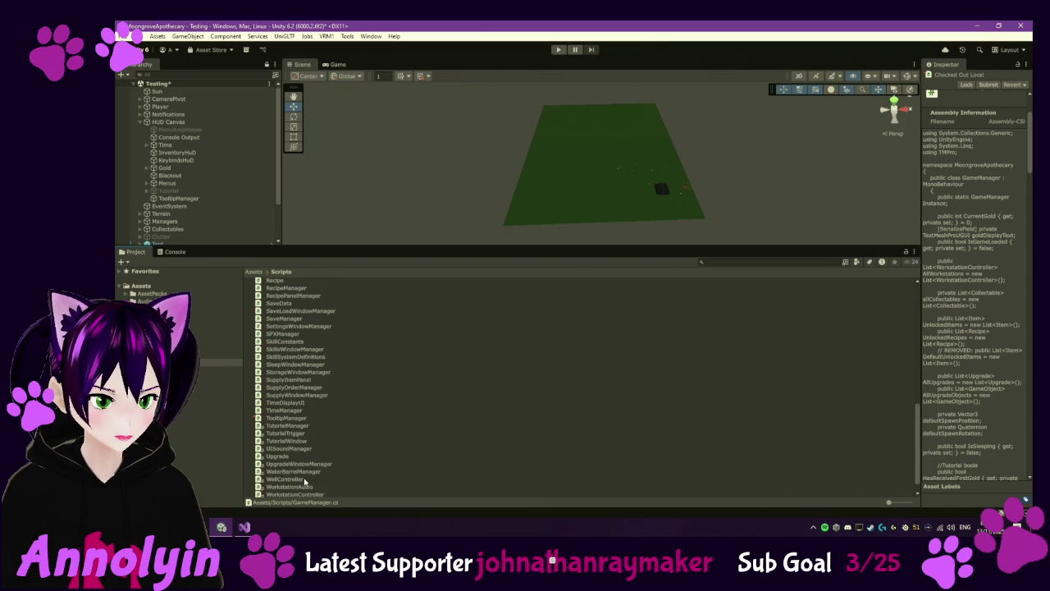
pyautogui.scroll(-1, 308, 480)
# Step: Check out WorkstationManager via Version Control > Check Out, then show the Console errors
pyautogui.click(310, 486)
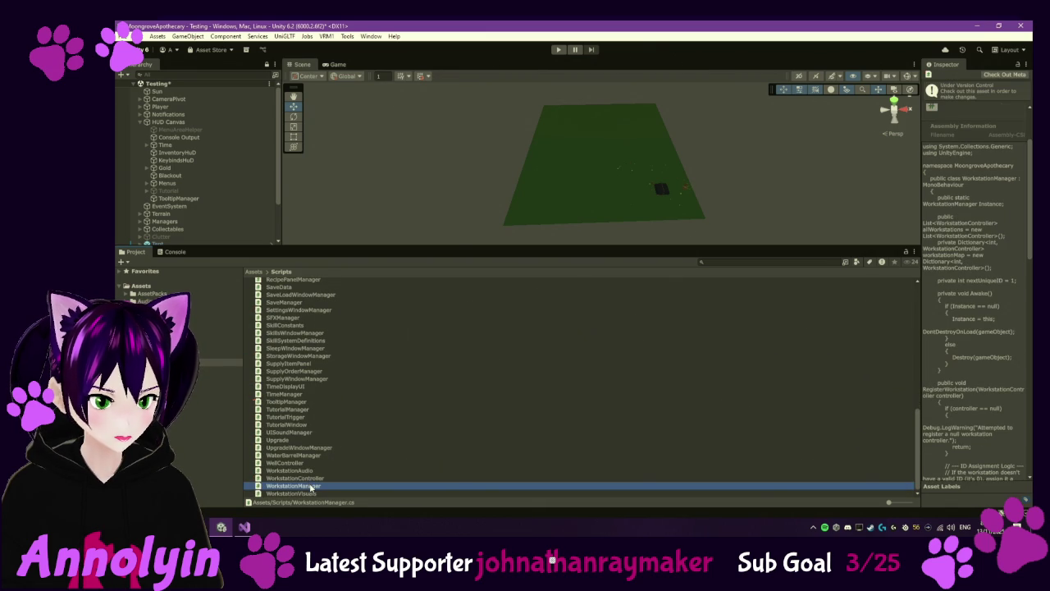
pyautogui.rightClick(309, 486)
pyautogui.moveTo(371, 218)
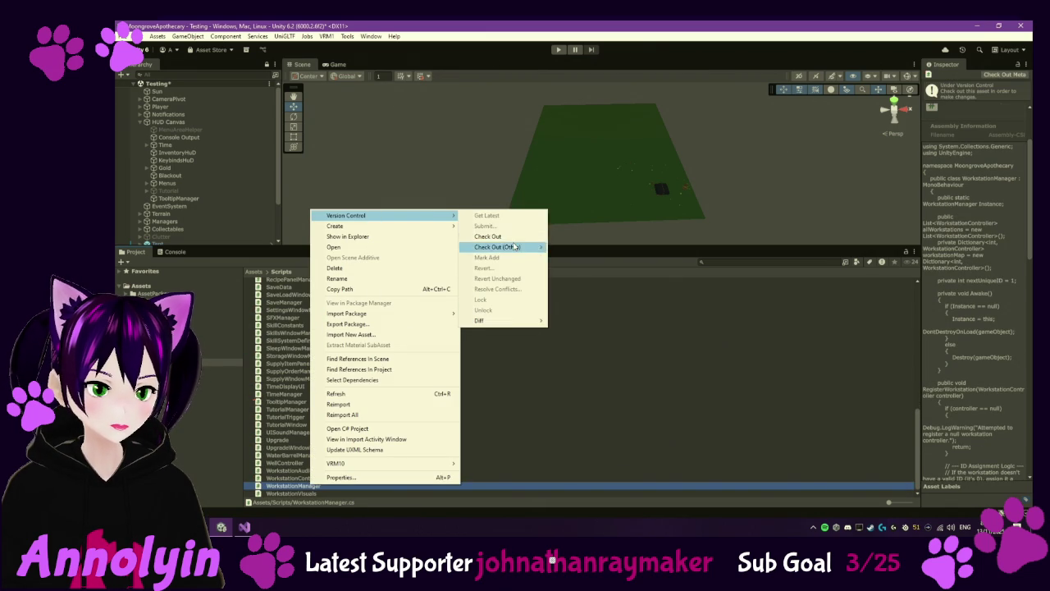
pyautogui.click(488, 236)
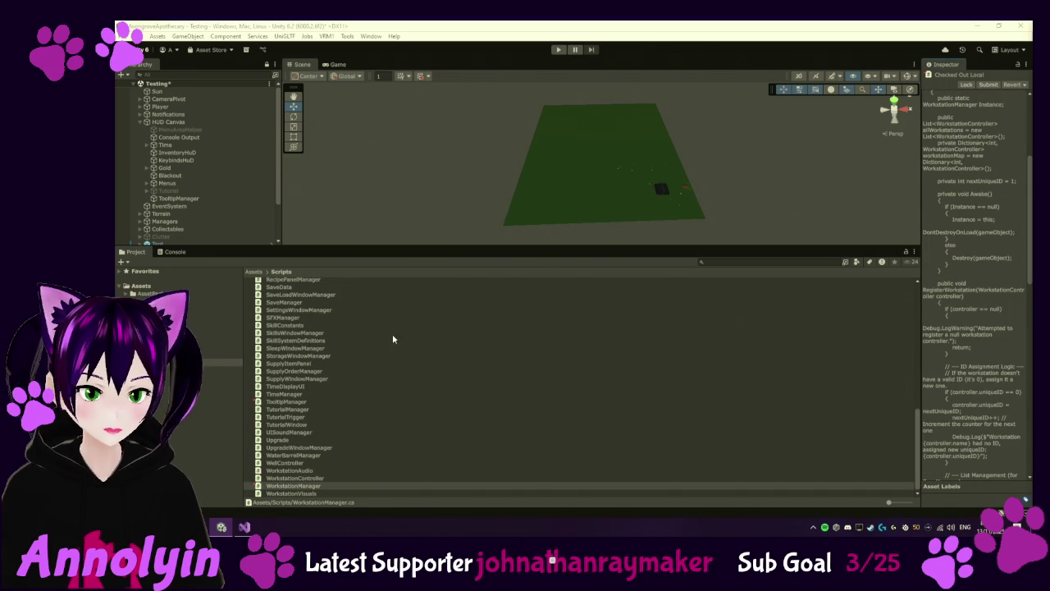
pyautogui.scroll(3, 328, 342)
pyautogui.scroll(10, 293, 336)
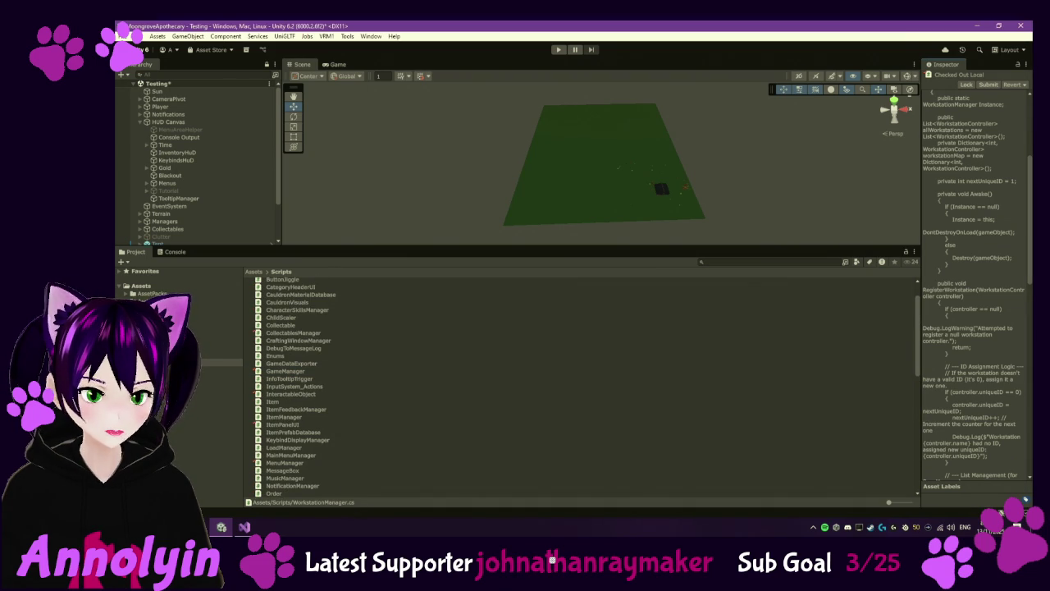
pyautogui.click(173, 252)
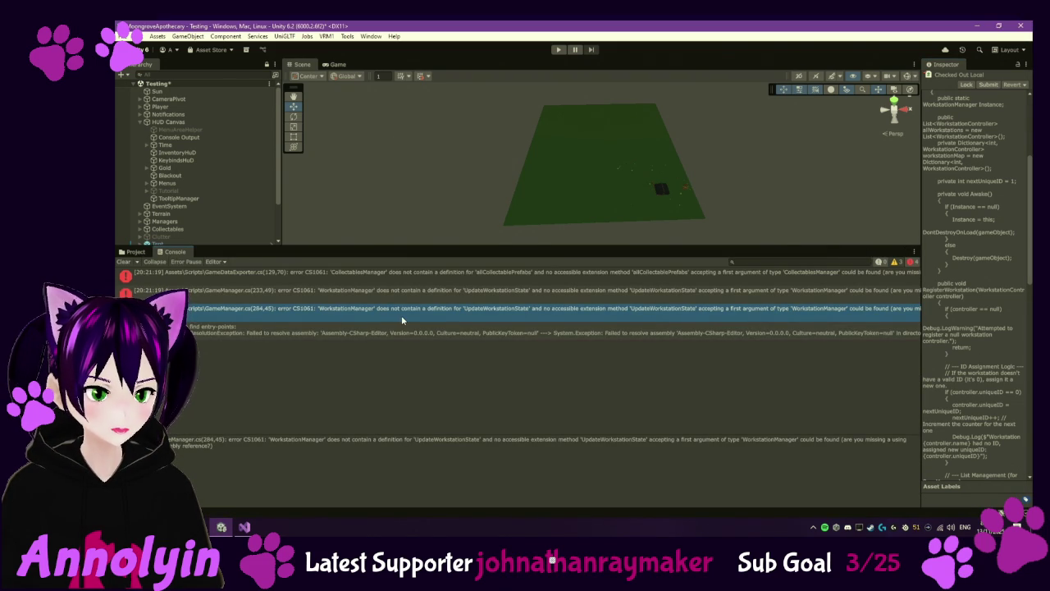
# Step: Open the GameManager.cs(233,49) error in Visual Studio and close three unneeded script tabs
pyautogui.doubleClick(401, 317)
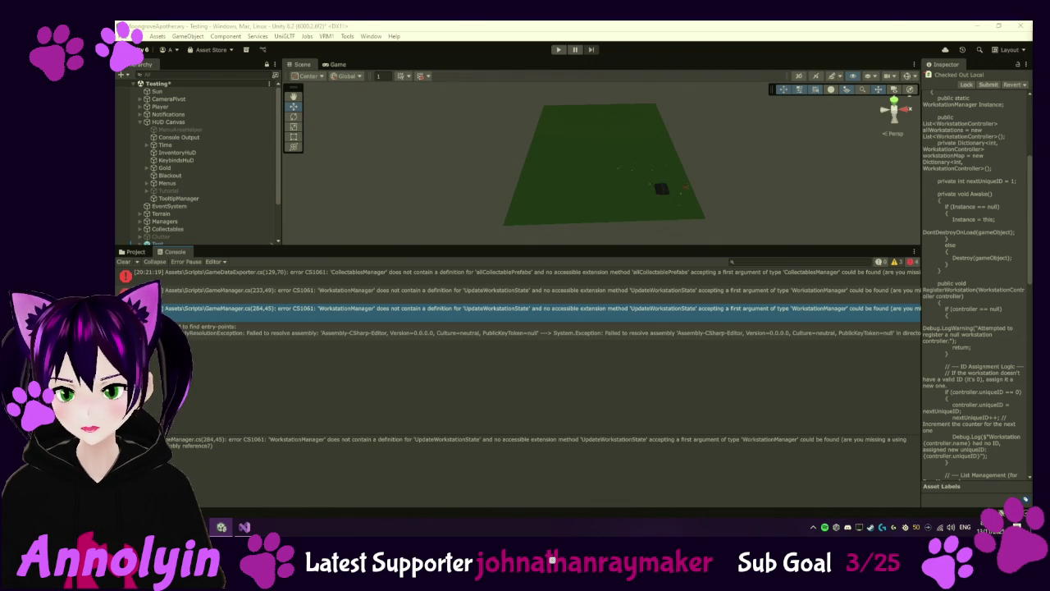
pyautogui.click(391, 292)
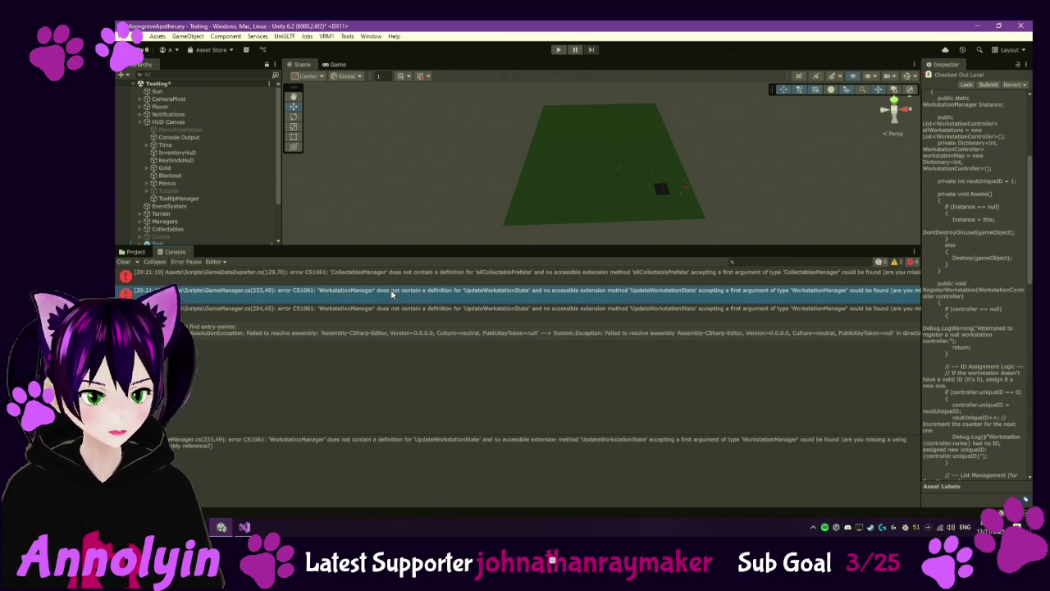
pyautogui.doubleClick(392, 292)
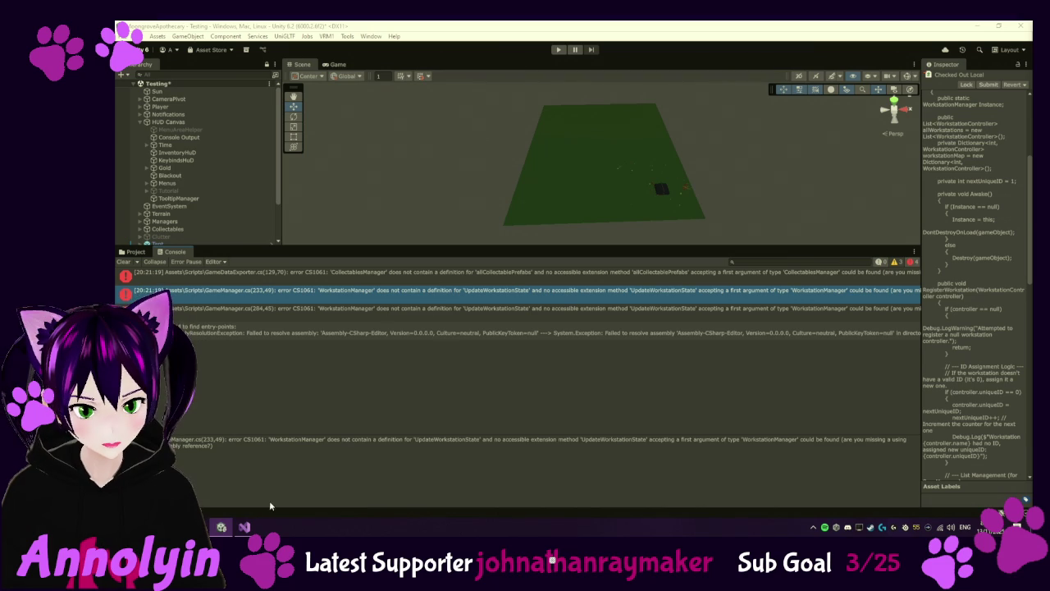
pyautogui.click(244, 527)
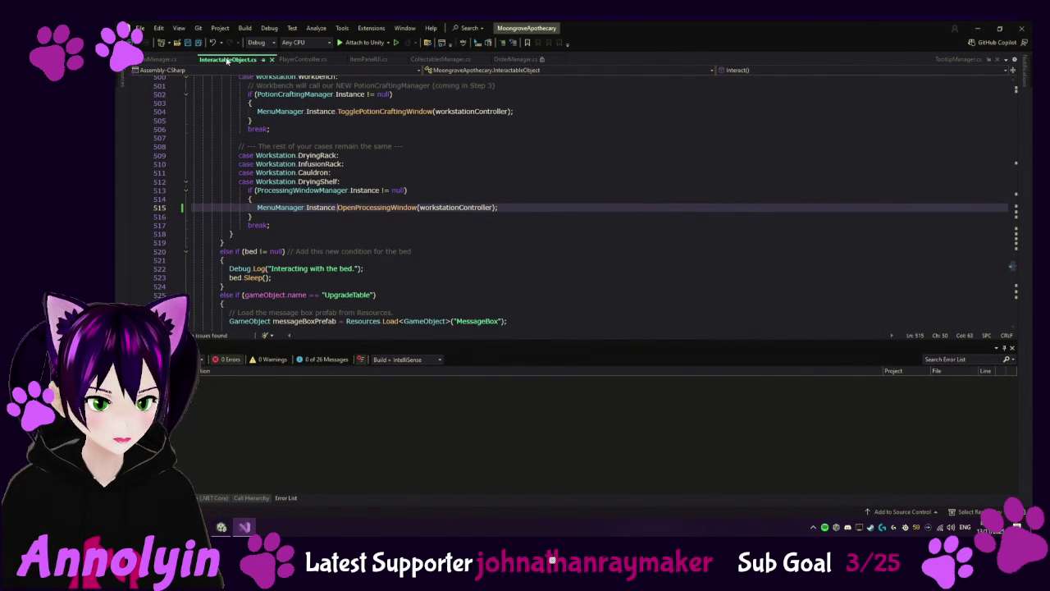
pyautogui.middleClick(158, 59)
pyautogui.middleClick(159, 59)
pyautogui.middleClick(158, 59)
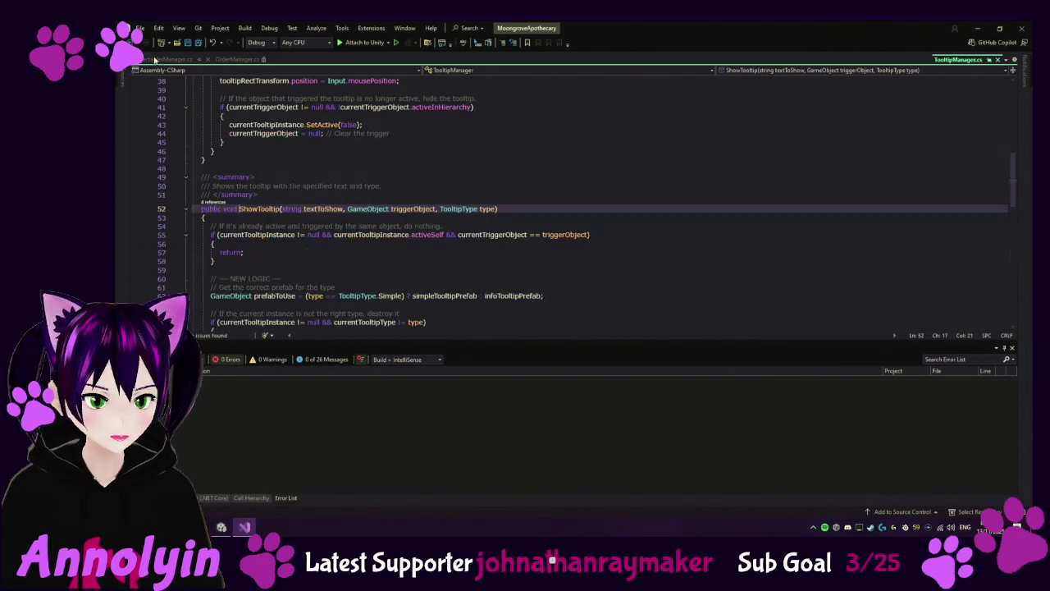
# Step: Jump to GameManager line 233 again, then return to Unity's Project scripts list
pyautogui.click(221, 527)
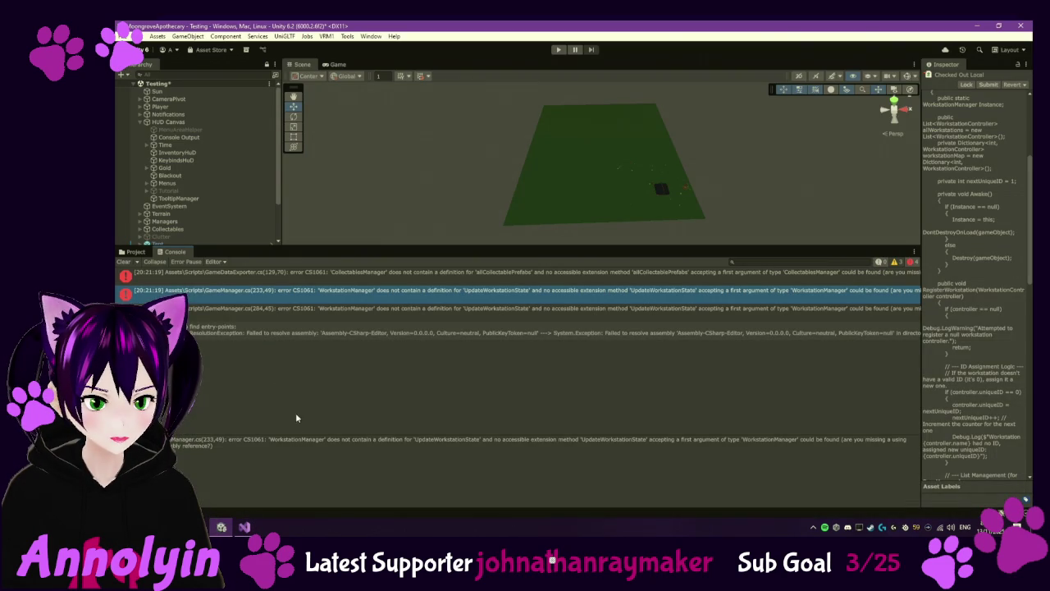
pyautogui.doubleClick(243, 297)
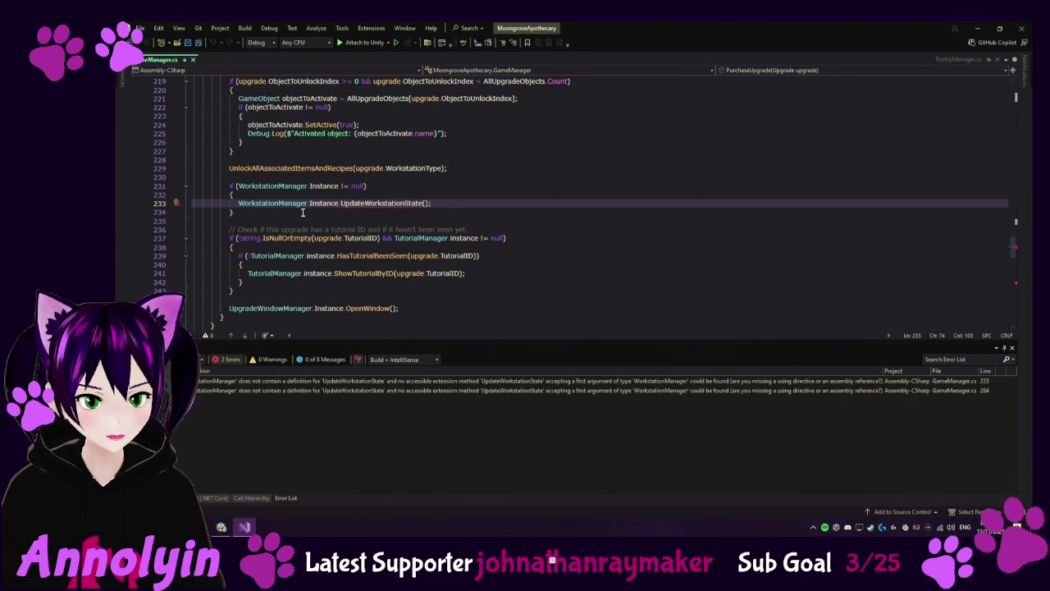
pyautogui.click(222, 527)
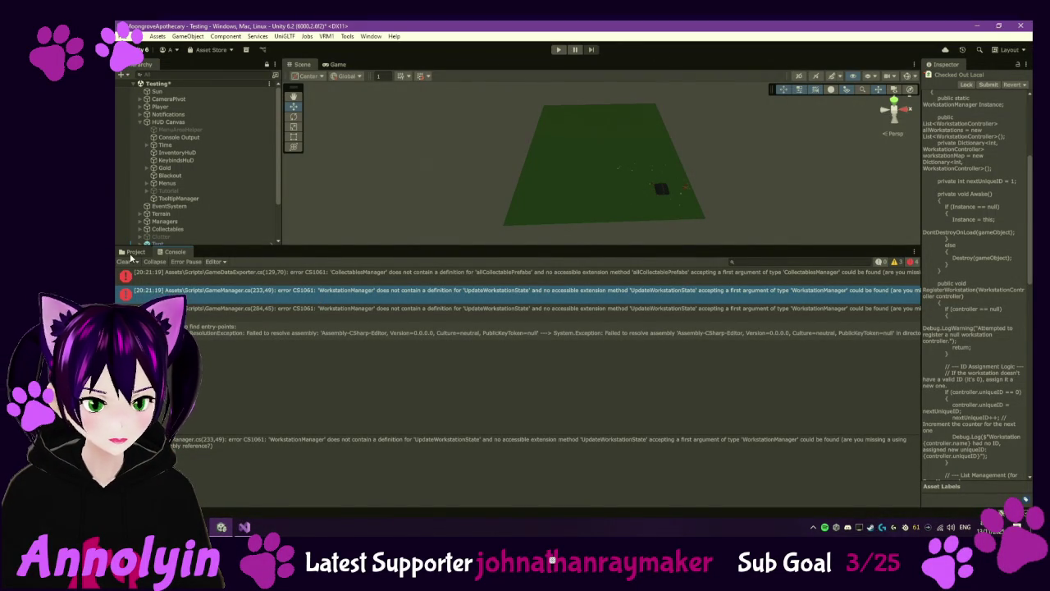
pyautogui.click(134, 251)
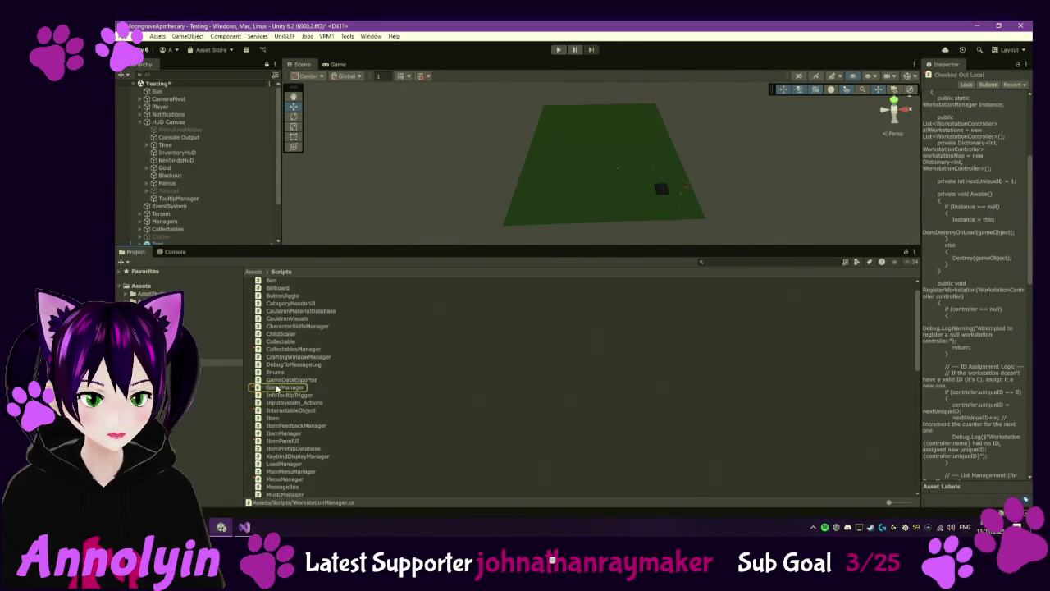
pyautogui.scroll(-10, 310, 427)
pyautogui.scroll(-3, 308, 462)
# Step: Open WorkstationManager.cs and paste a new UpdateWorkstationState() method after GetWorkstationByID
pyautogui.doubleClick(293, 486)
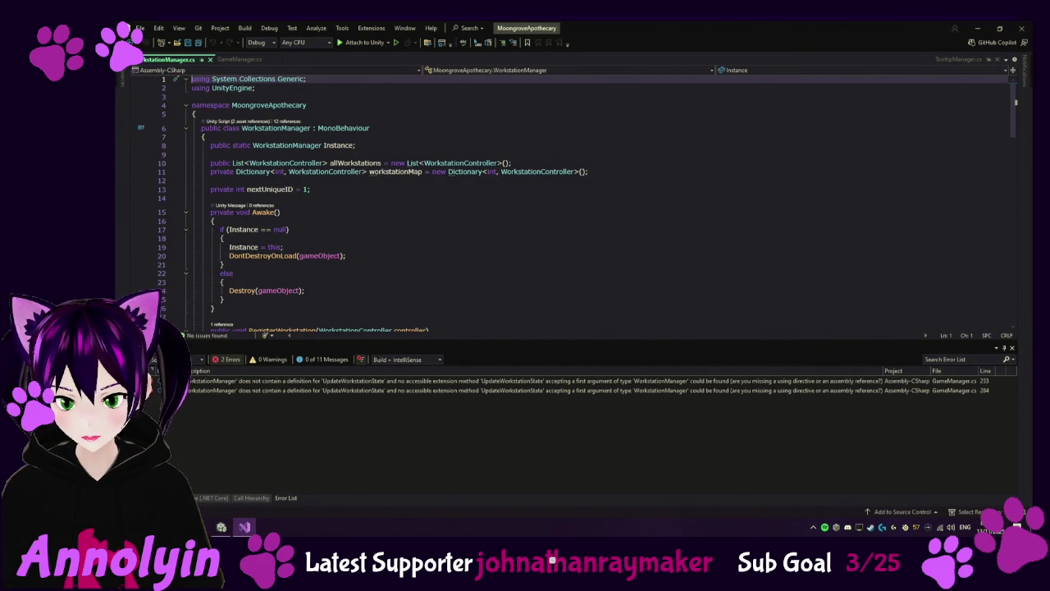
pyautogui.scroll(-20, 258, 287)
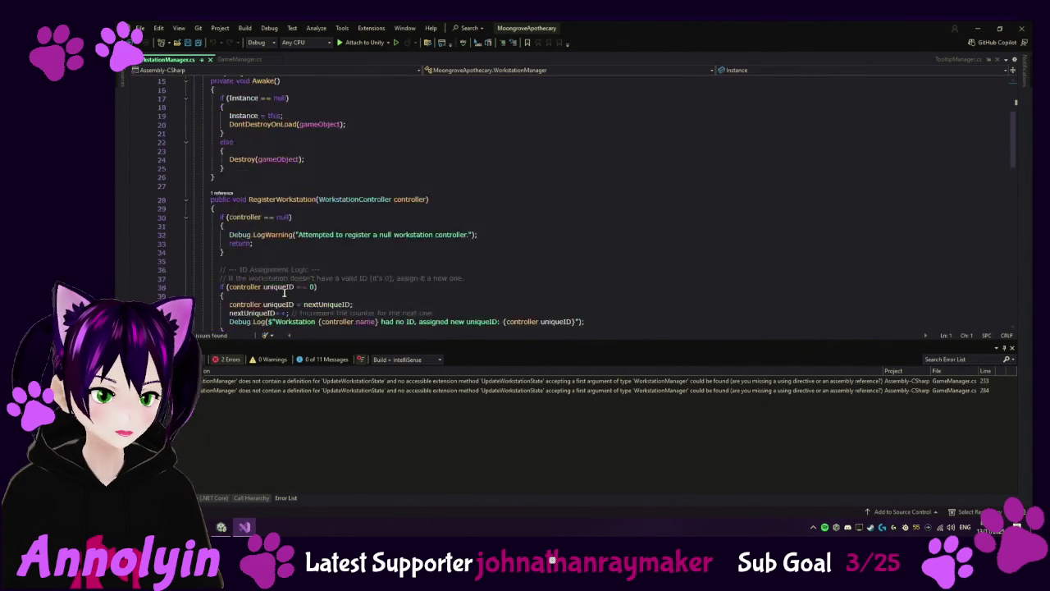
pyautogui.scroll(-2, 245, 238)
pyautogui.scroll(4, 225, 188)
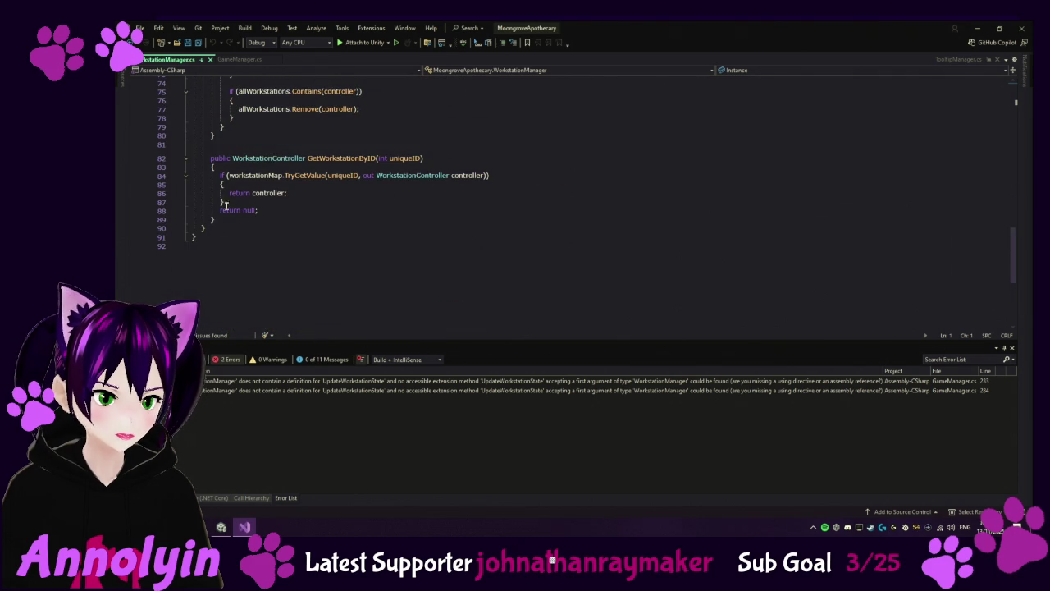
pyautogui.click(222, 220)
pyautogui.press('Return')
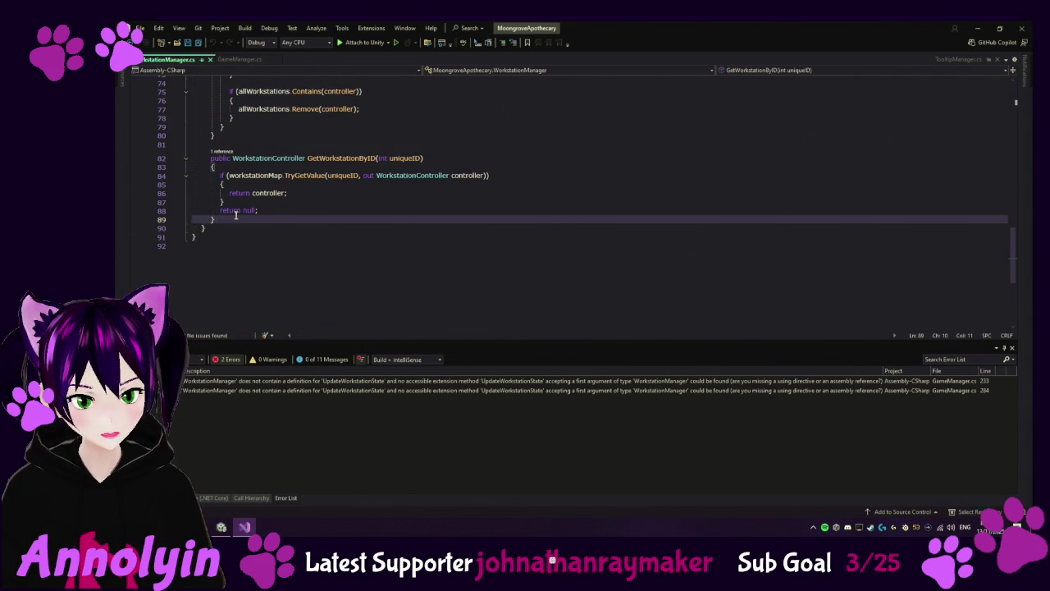
pyautogui.hotkey('ctrl', 'v')
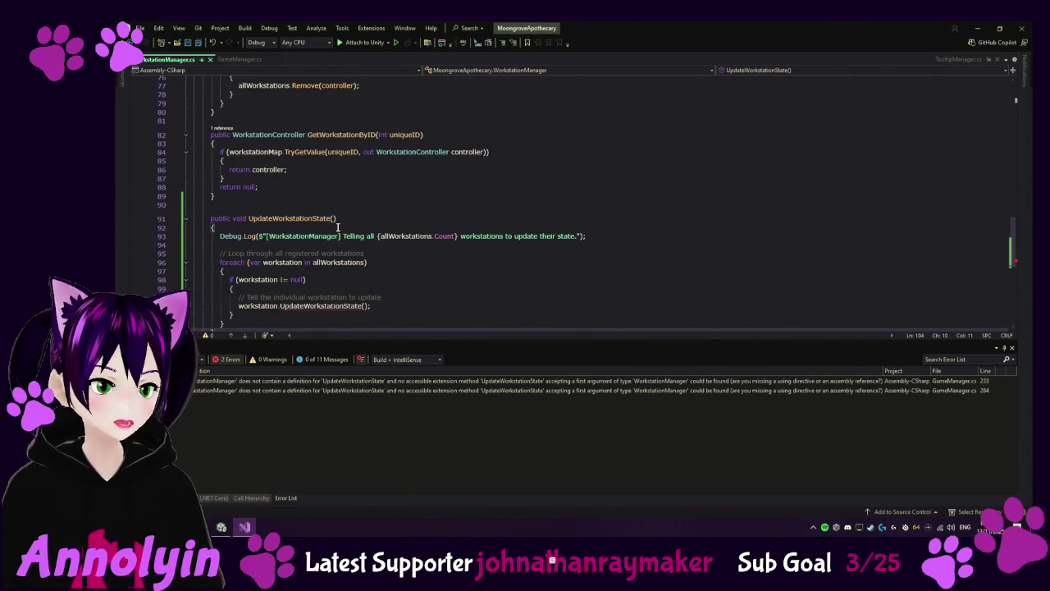
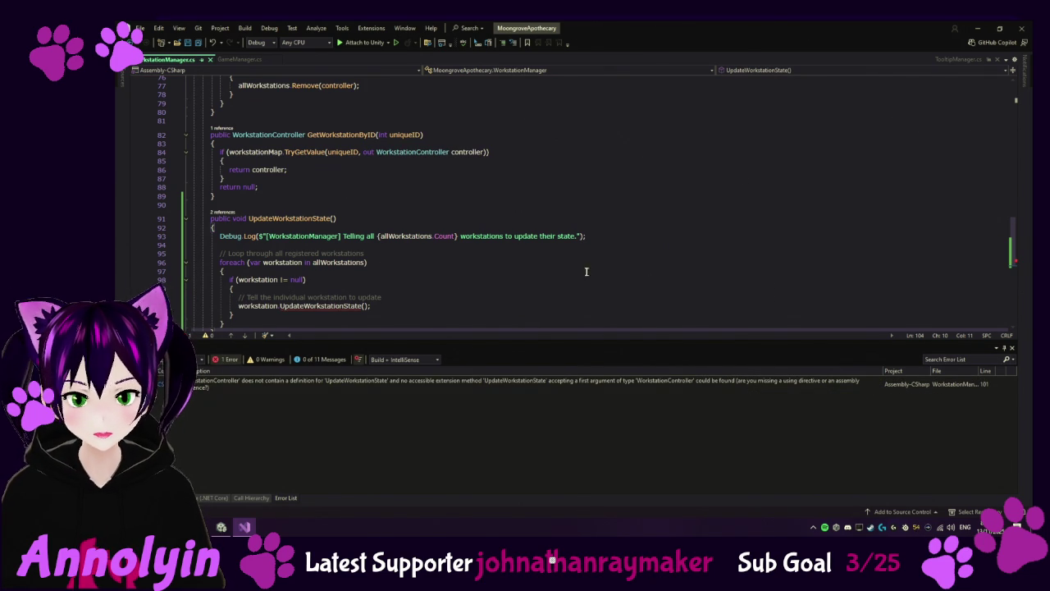
# Step: Open WorkstationController.cs from Assets/Scripts in Visual Studio to fix the missing UpdateWorkstationState error
pyautogui.click(499, 383)
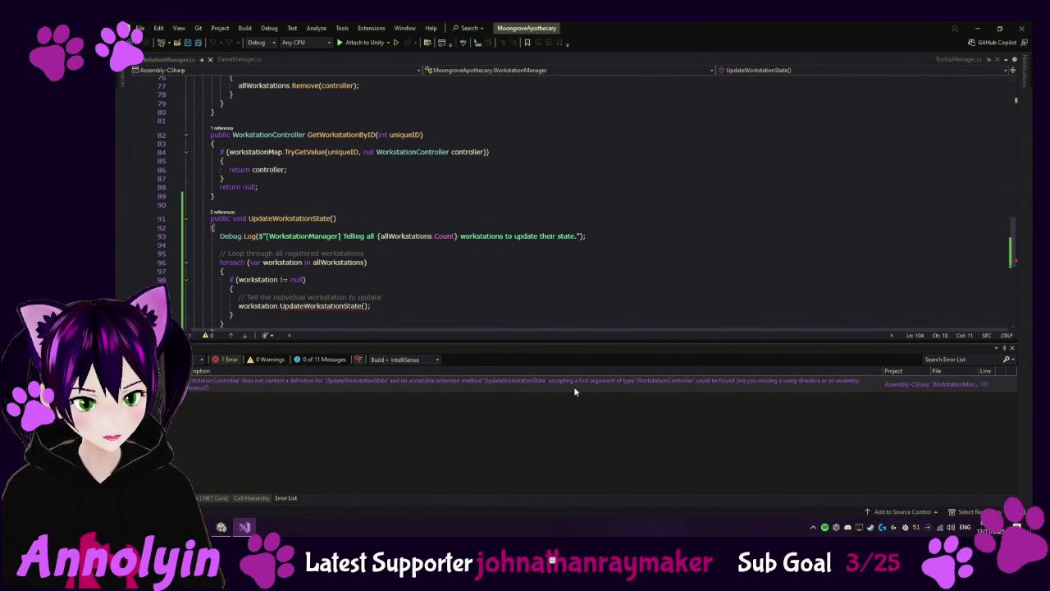
pyautogui.hotkey('alt', 'Tab')
pyautogui.click(379, 488)
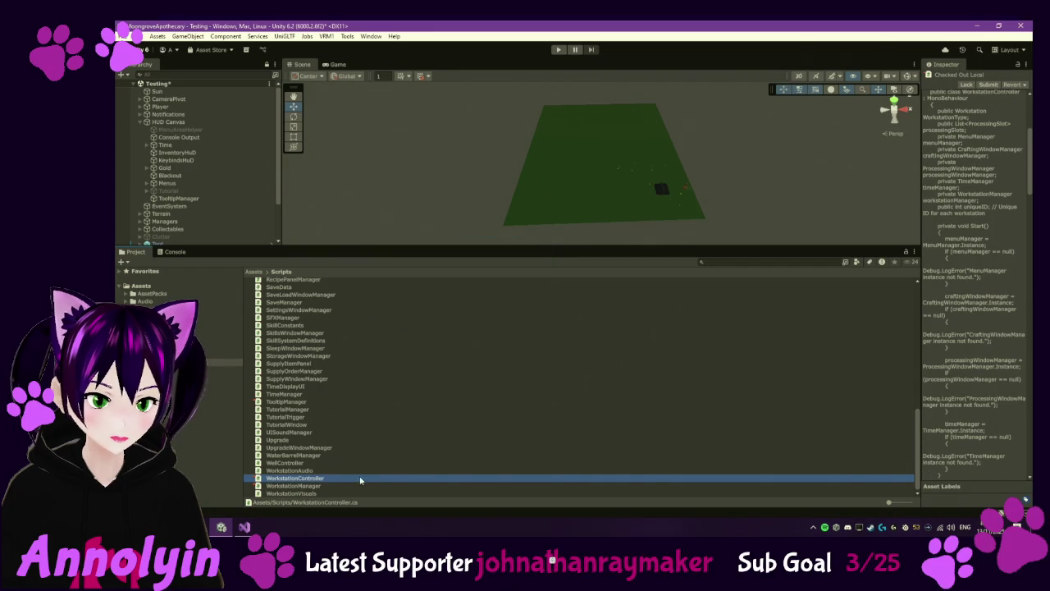
pyautogui.doubleClick(477, 473)
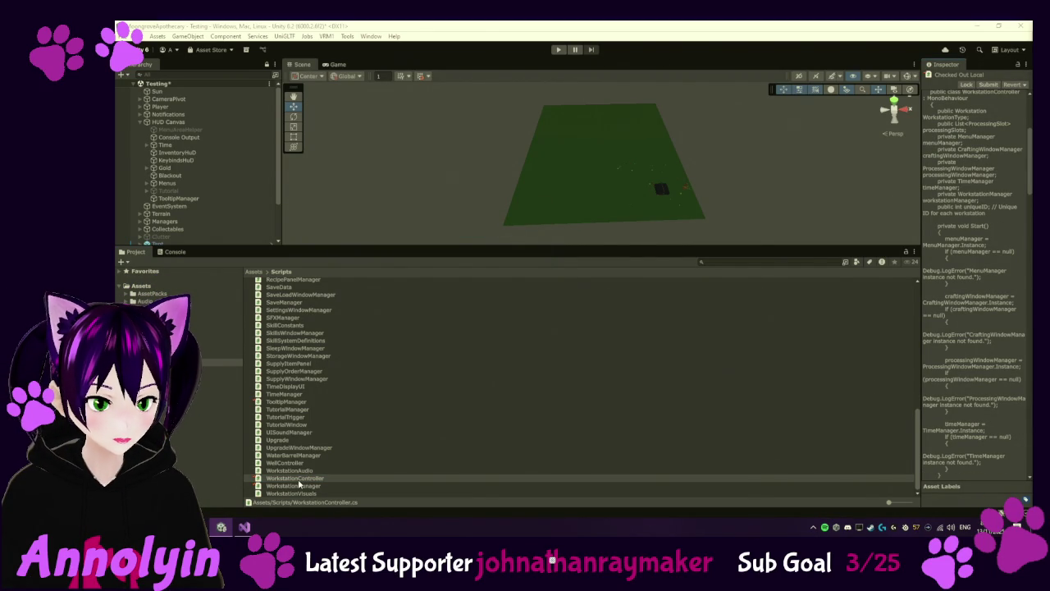
pyautogui.doubleClick(297, 478)
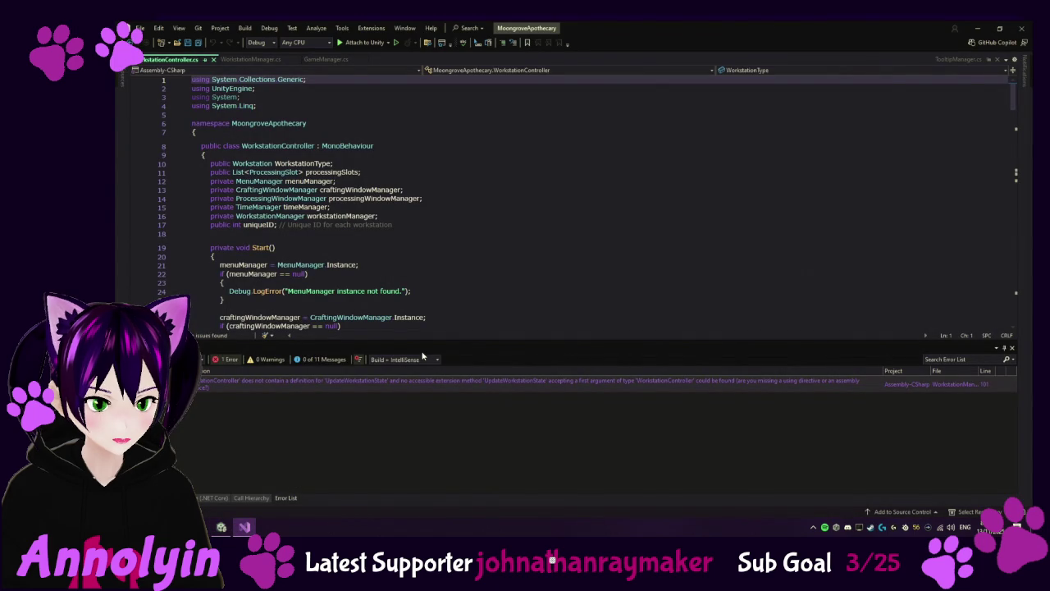
# Step: Paste an empty, commented UpdateWorkstationState() stub after CollectItem, save, and return to Unity
pyautogui.scroll(-2, 520, 254)
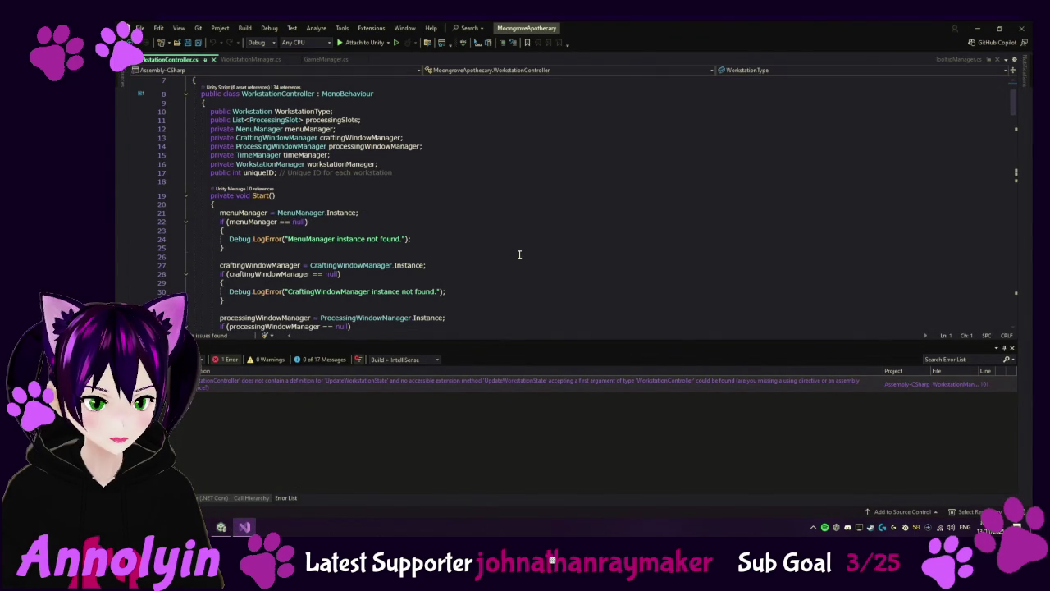
pyautogui.scroll(-1, 529, 253)
pyautogui.scroll(-4, 552, 240)
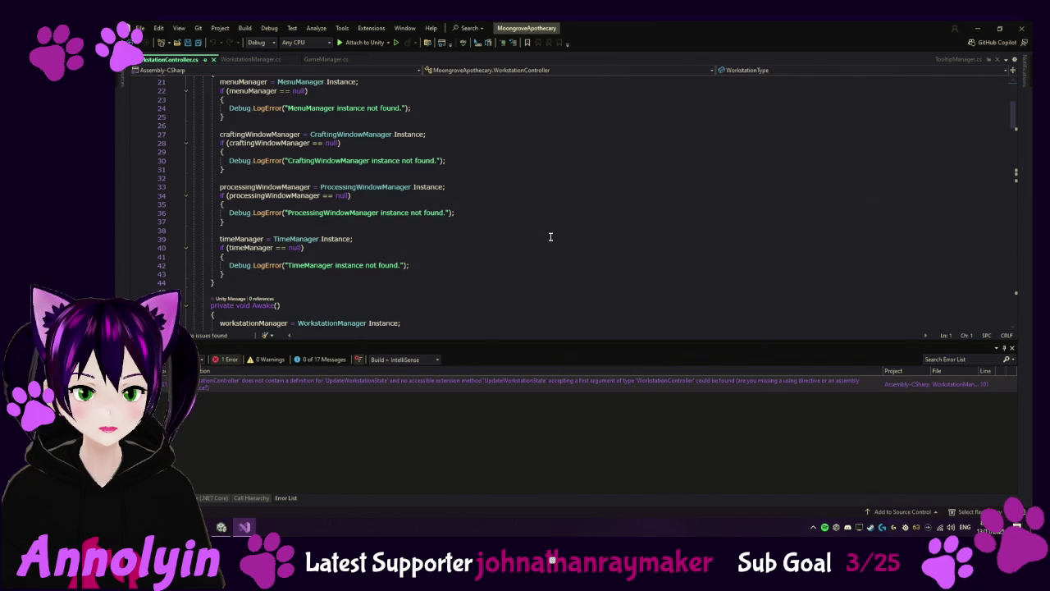
pyautogui.scroll(-9, 551, 236)
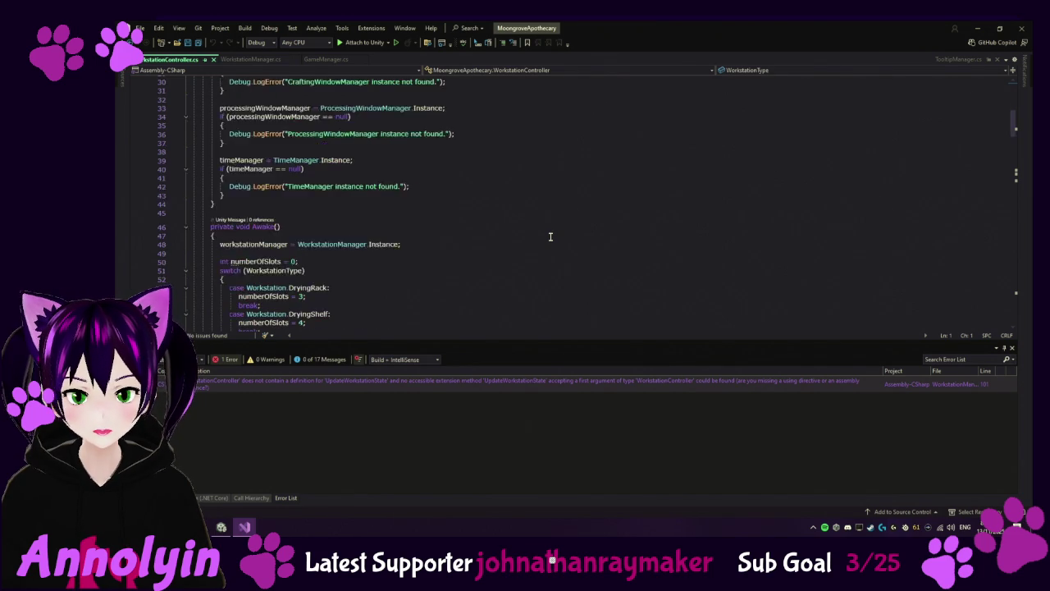
pyautogui.scroll(-5, 551, 236)
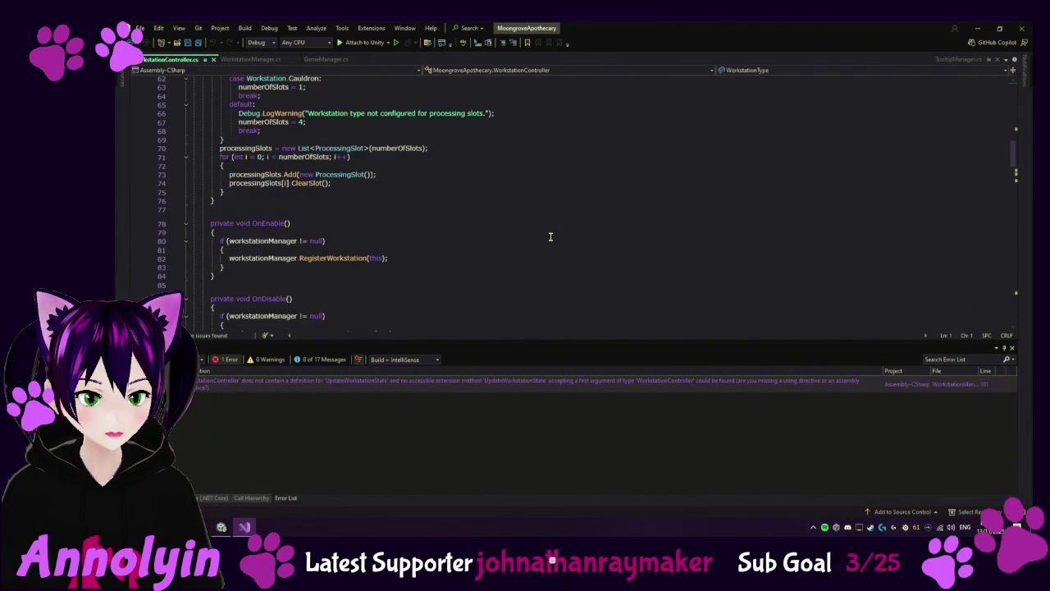
pyautogui.scroll(-3, 551, 236)
pyautogui.scroll(-8, 551, 237)
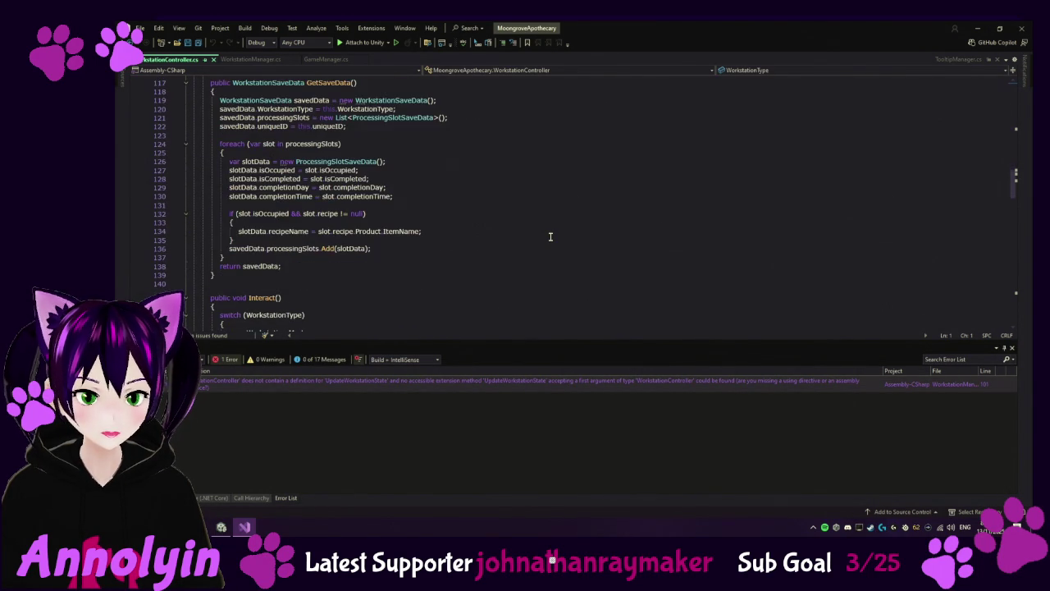
pyautogui.scroll(-10, 550, 237)
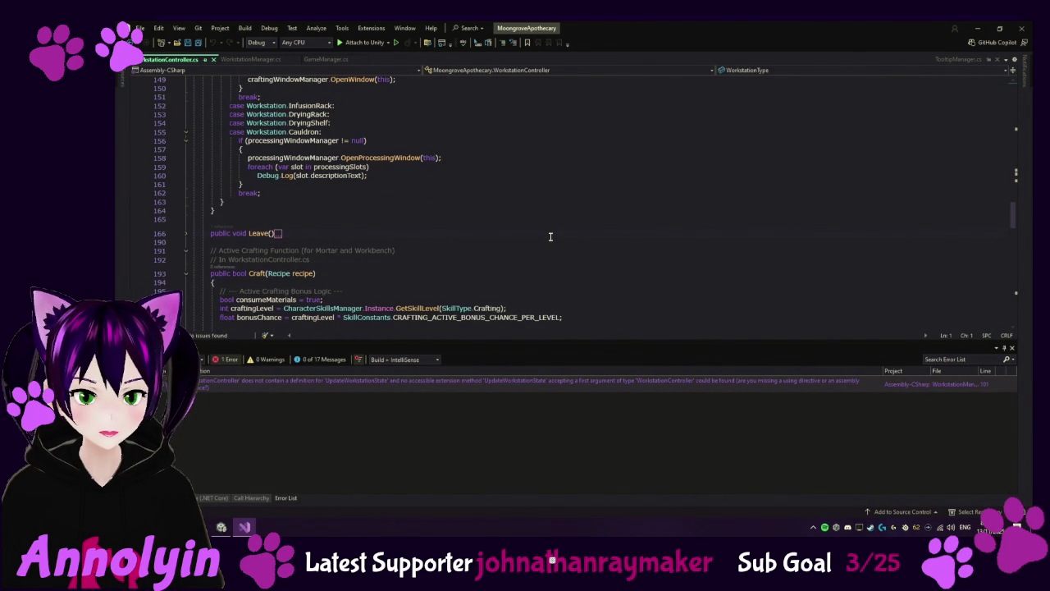
pyautogui.scroll(-7, 551, 237)
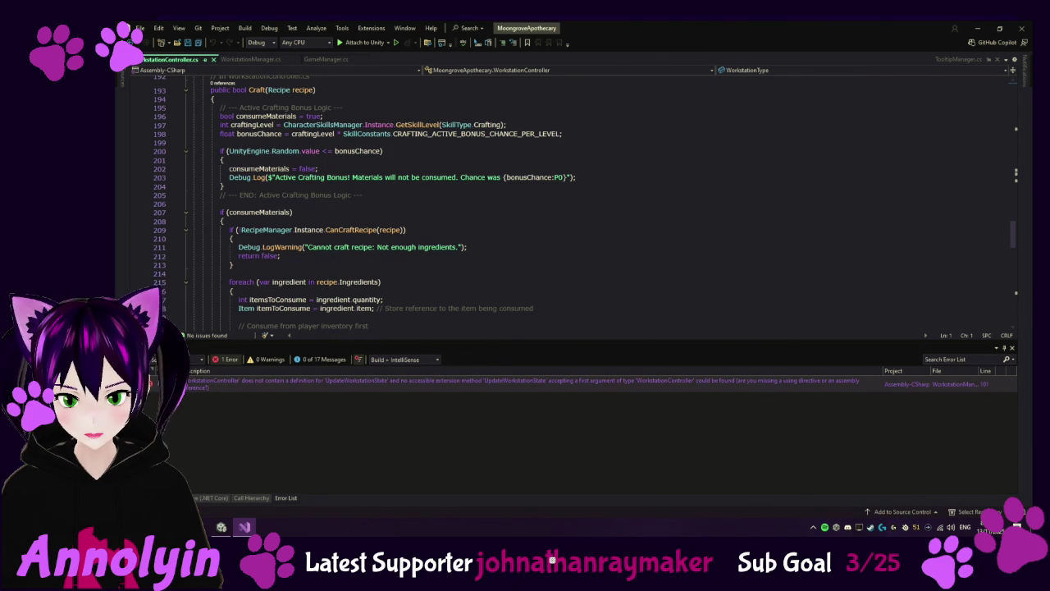
pyautogui.scroll(-2, 399, 246)
pyautogui.scroll(-20, 399, 246)
pyautogui.scroll(2, 377, 180)
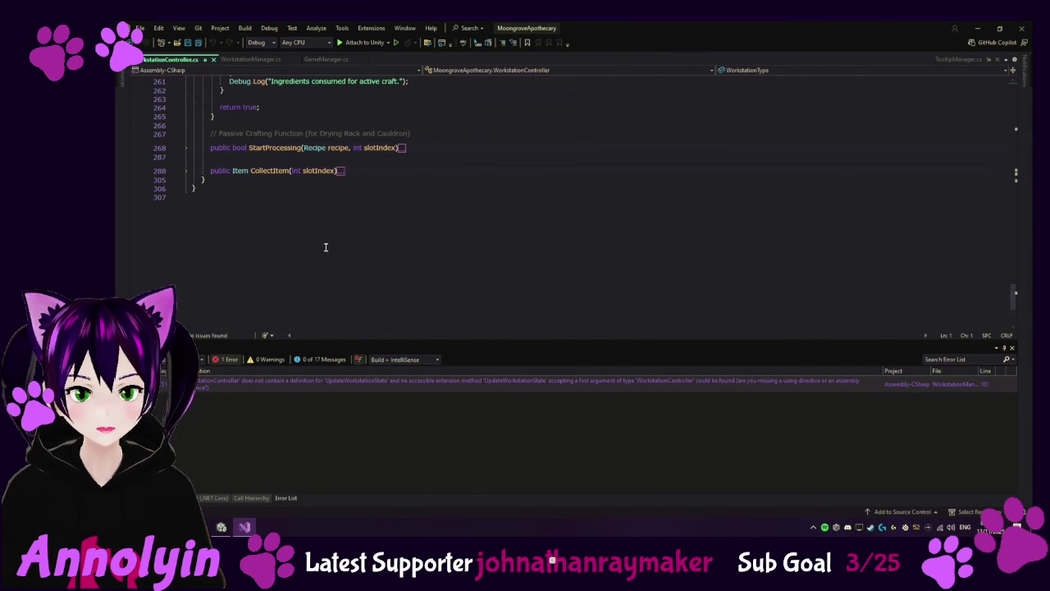
pyautogui.click(365, 170)
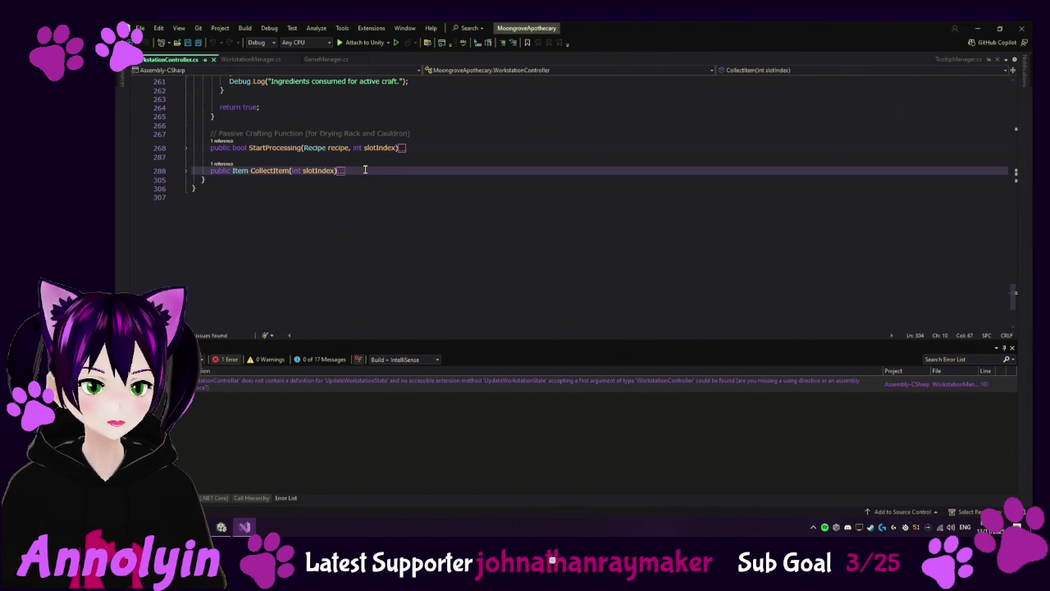
pyautogui.press('Return')
pyautogui.press('Return')
pyautogui.write('public void UpdateWorkstationState()         {             // This function is called by WorkstationManager after all             // upgrades are loaded. Its logic was likely moved to             // OnEnable/OnDisable in a previous change, but is             // still called by the reverted GameManager.             // We can leave it empty to satisfy the compiler.         }')
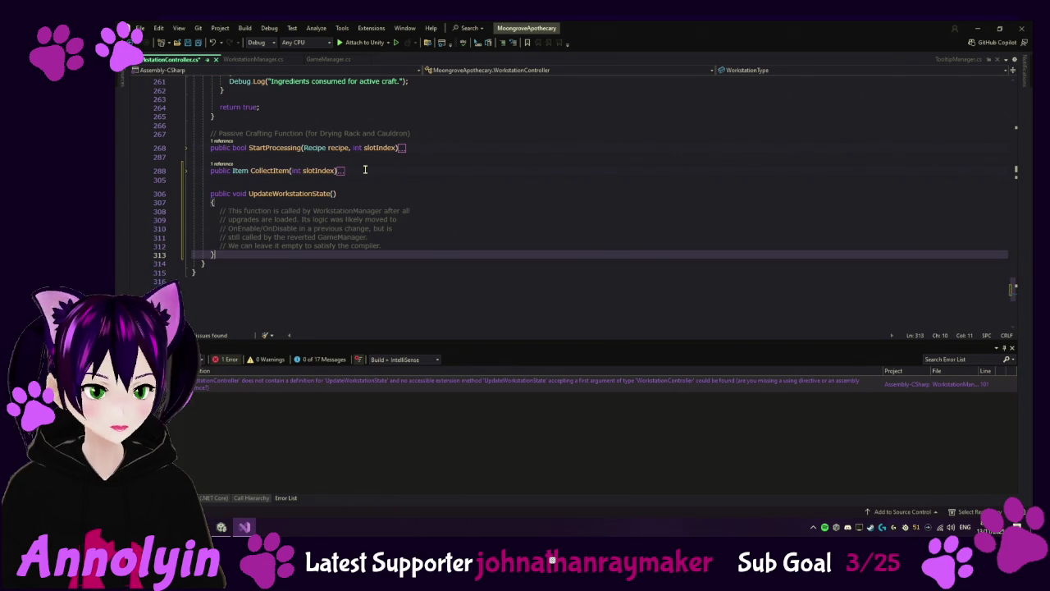
pyautogui.hotkey('ctrl', 's')
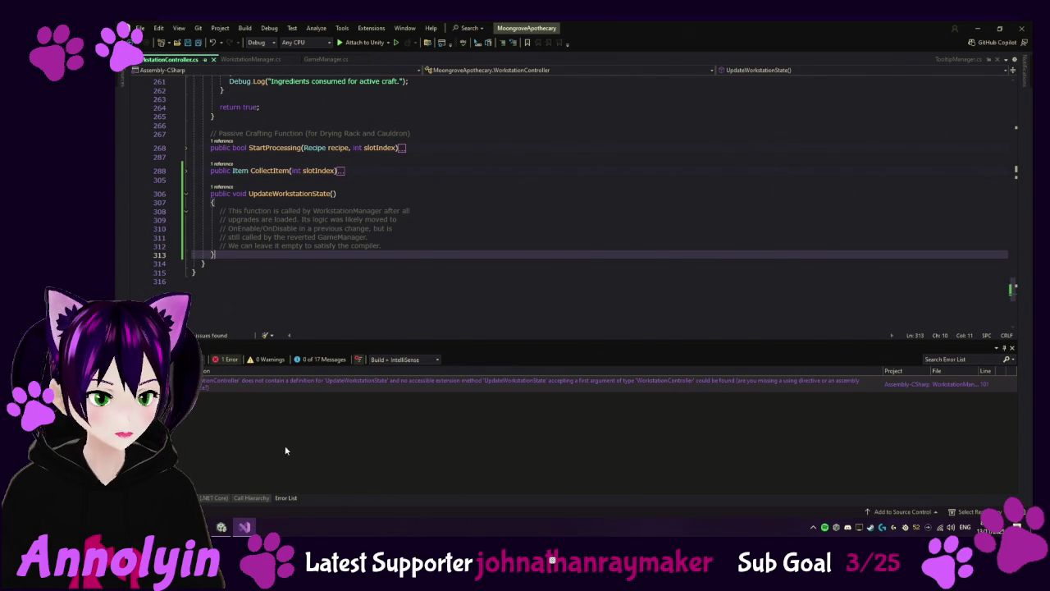
pyautogui.click(221, 527)
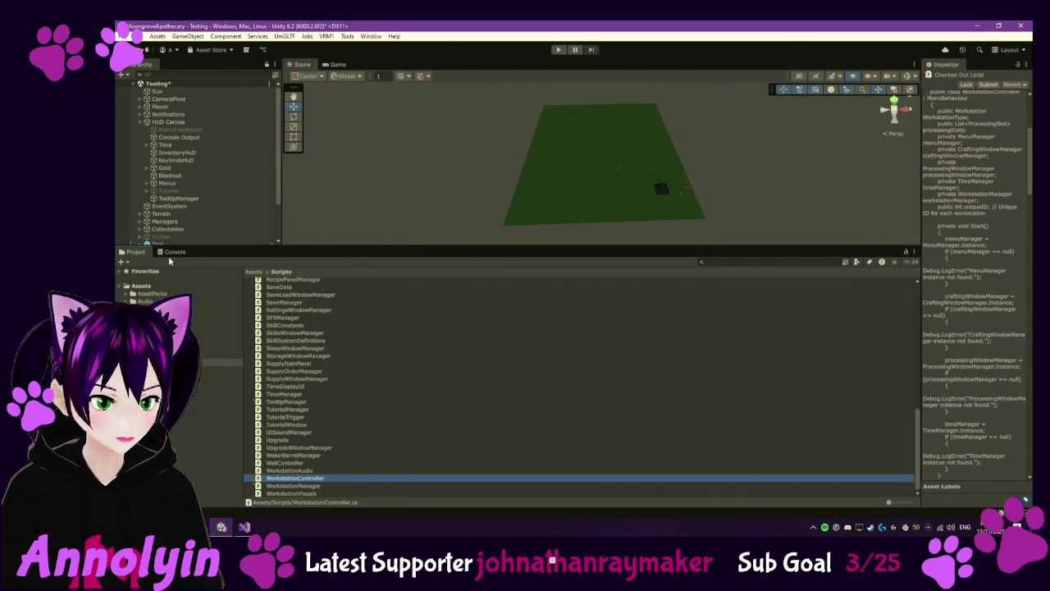
# Step: Clear the Unity console and open the remaining GameDataExporter error at its source line
pyautogui.click(173, 252)
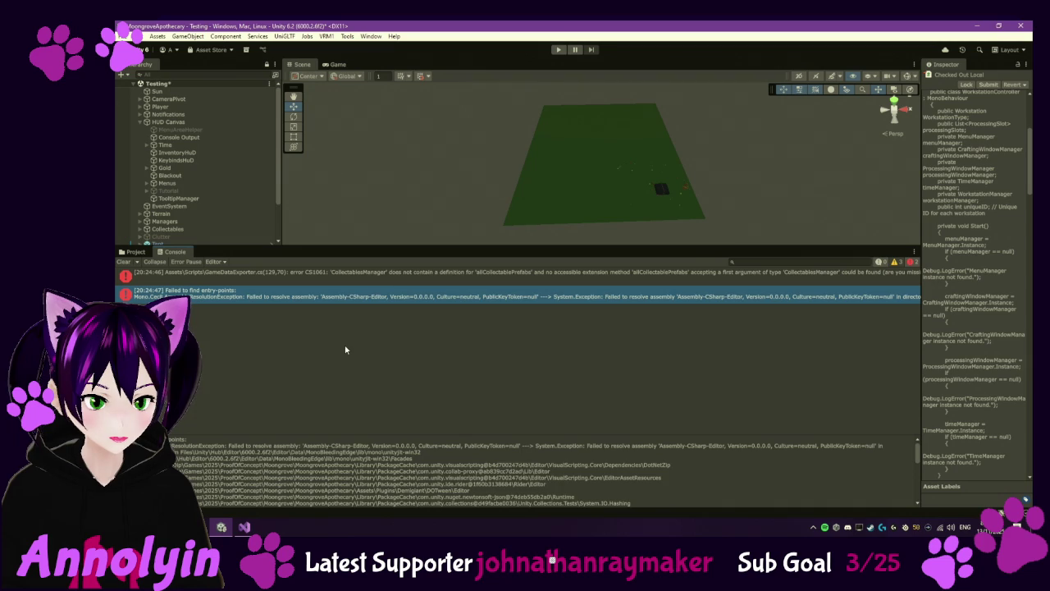
pyautogui.click(370, 274)
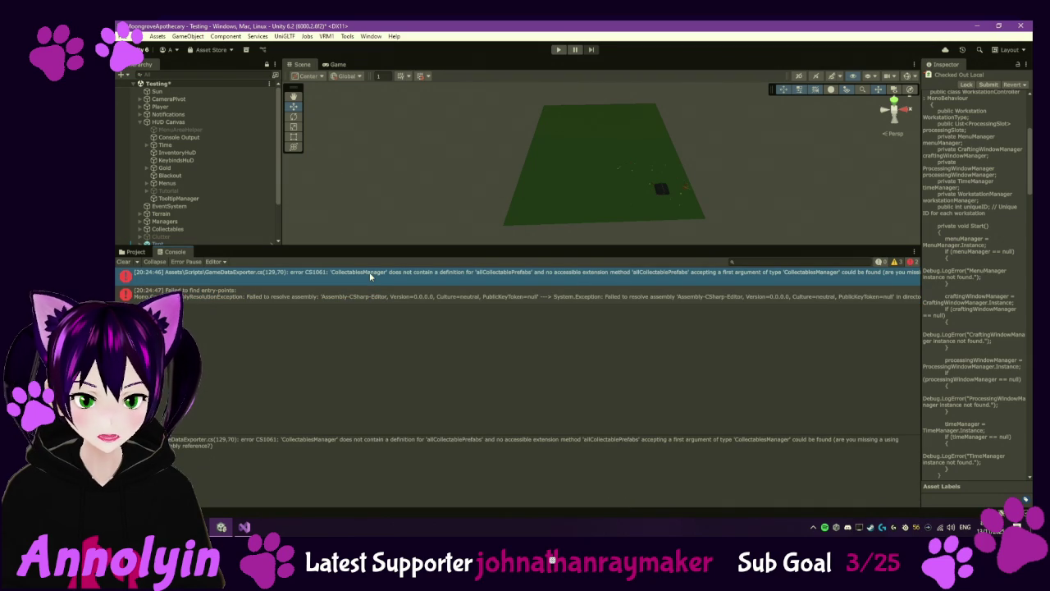
pyautogui.click(121, 261)
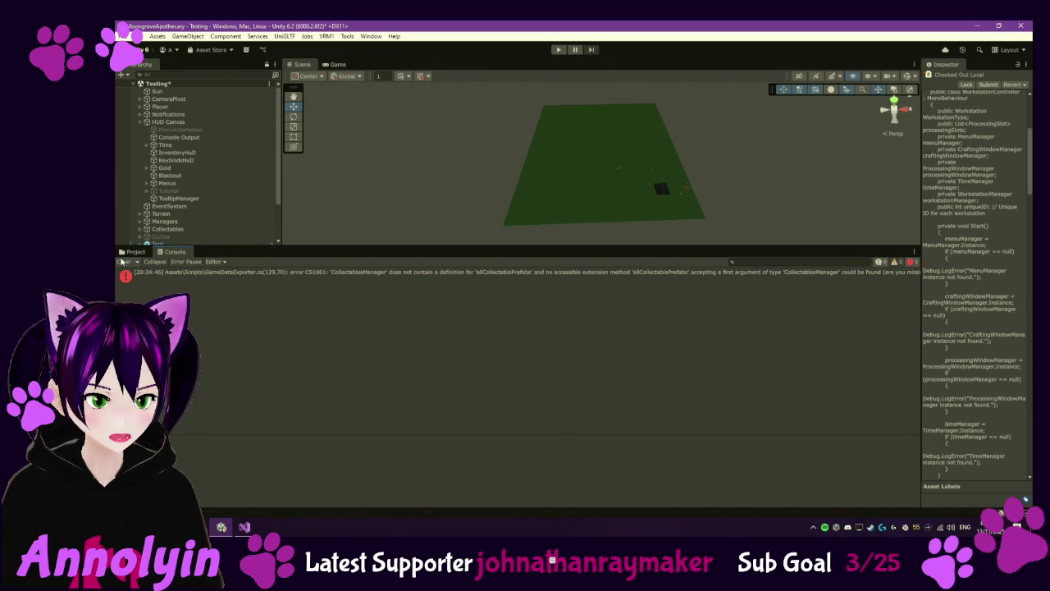
pyautogui.click(438, 274)
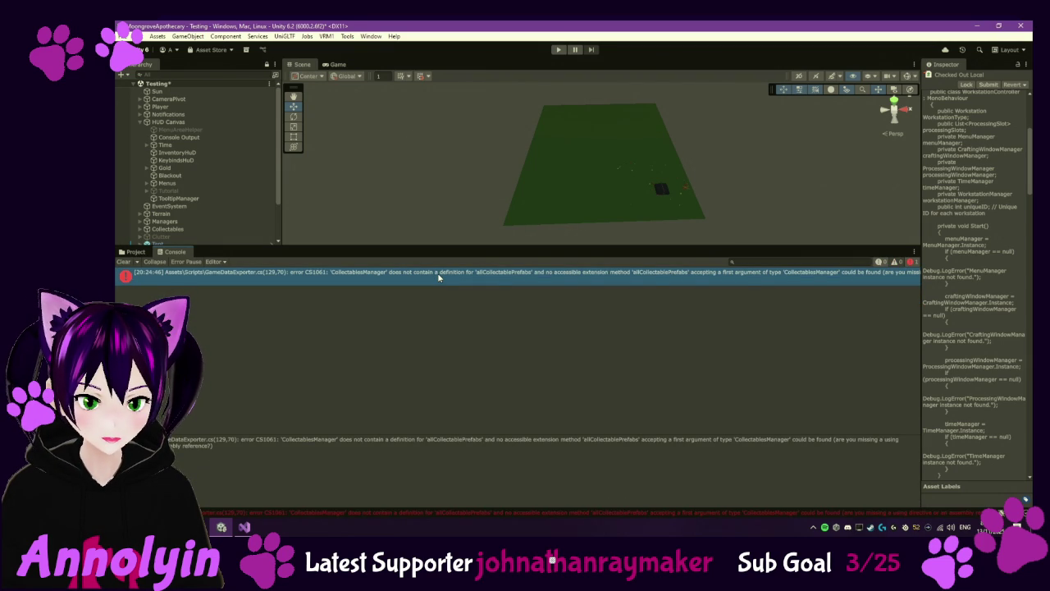
pyautogui.doubleClick(438, 274)
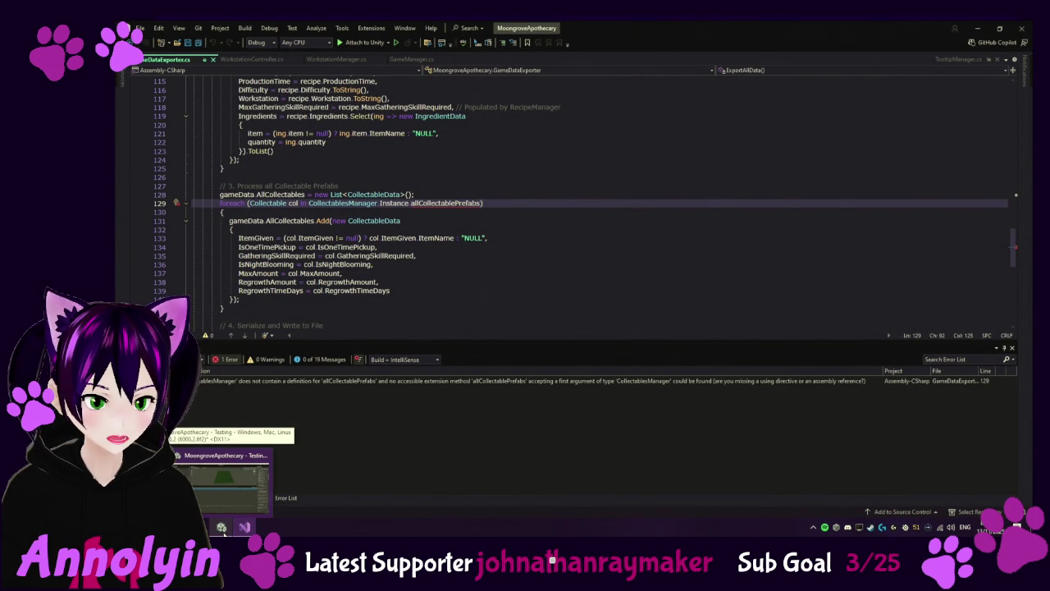
# Step: Copy the allCollectablePrefabs error row from the Error List, then show Unity's Scripts folder
pyautogui.click(222, 529)
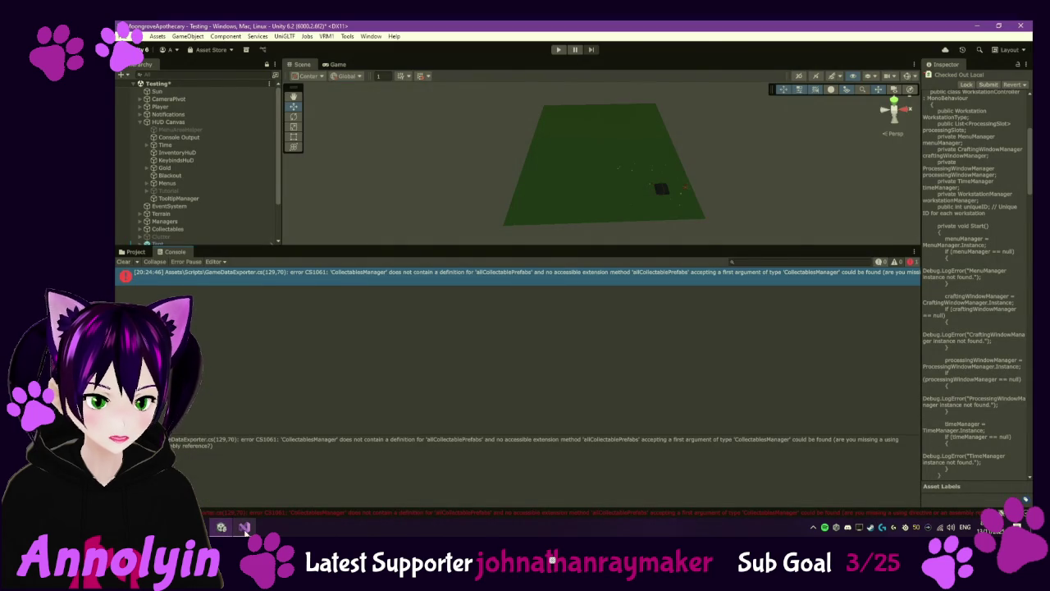
pyautogui.click(245, 528)
pyautogui.click(262, 380)
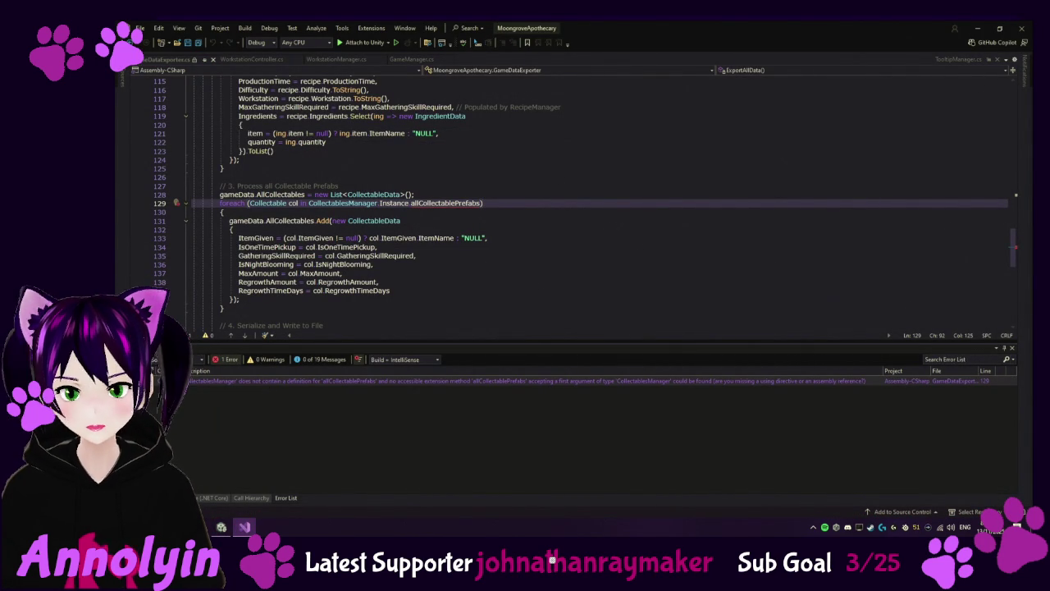
pyautogui.rightClick(463, 379)
pyautogui.click(516, 444)
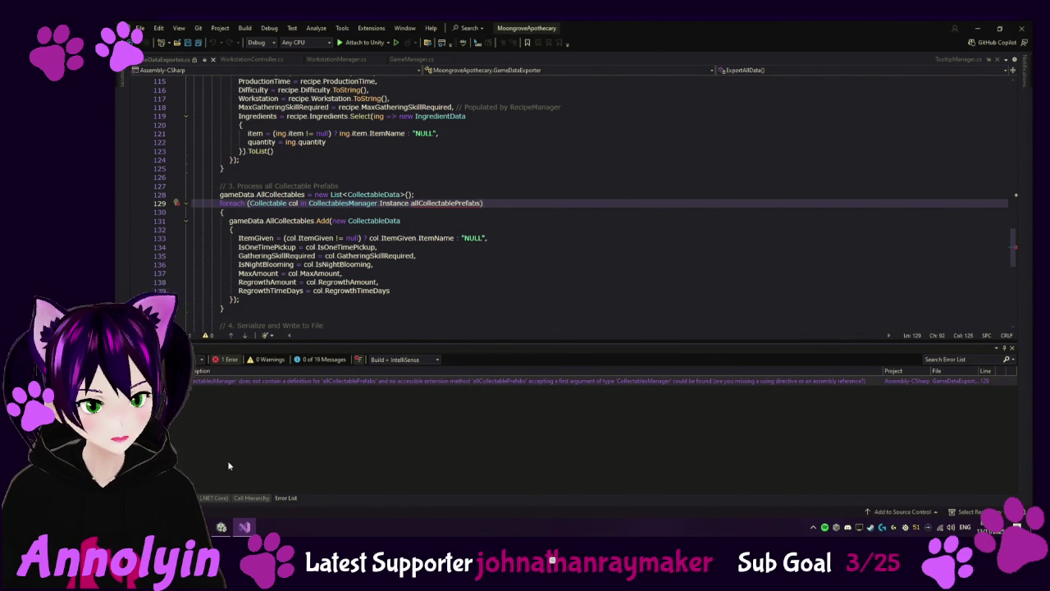
pyautogui.click(222, 526)
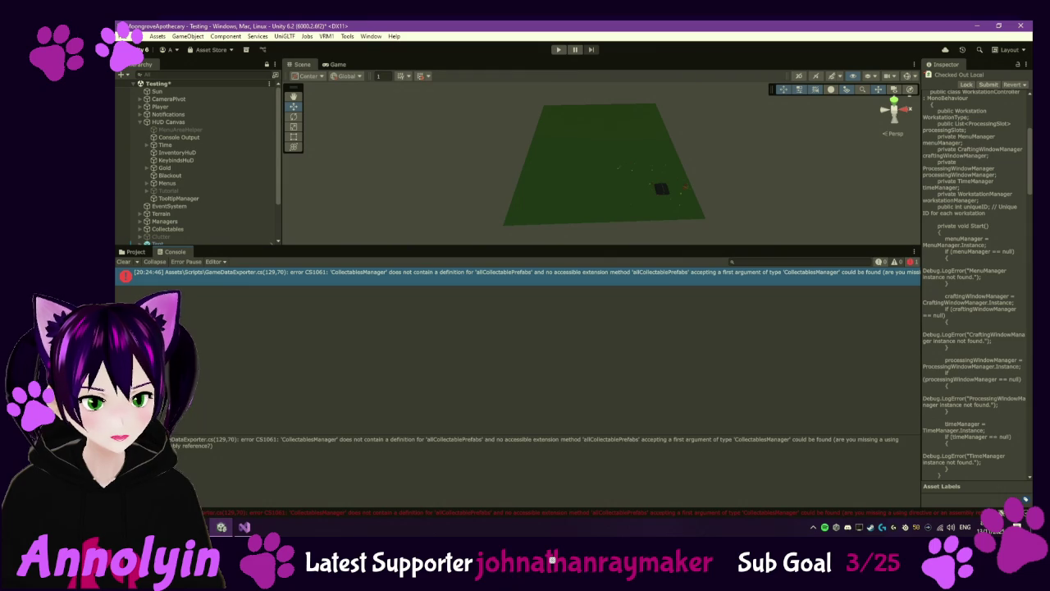
pyautogui.click(131, 254)
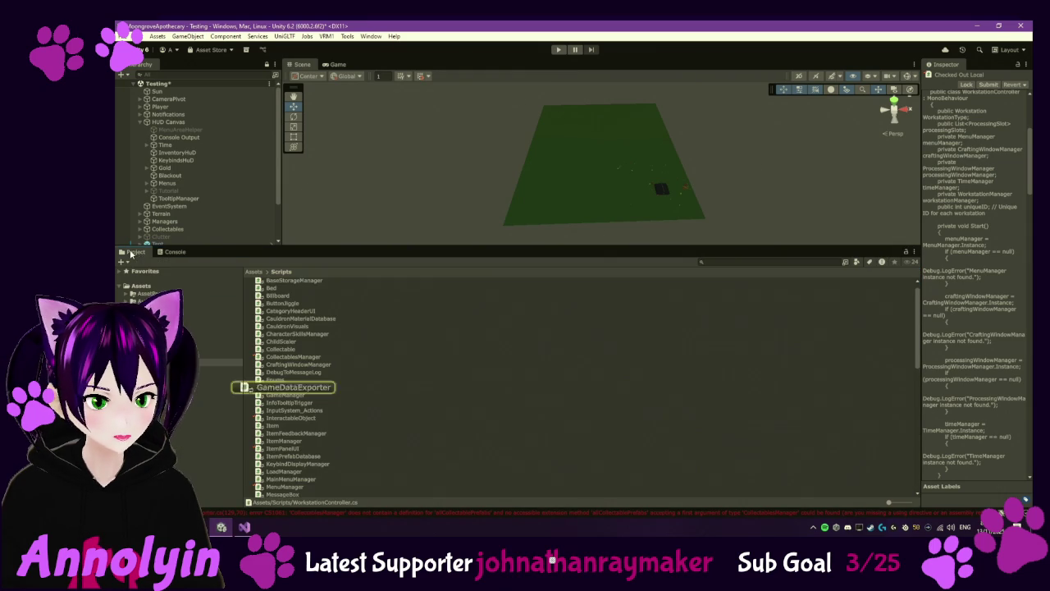
# Step: Check out the GameDataExporter script through Version Control
pyautogui.doubleClick(316, 387)
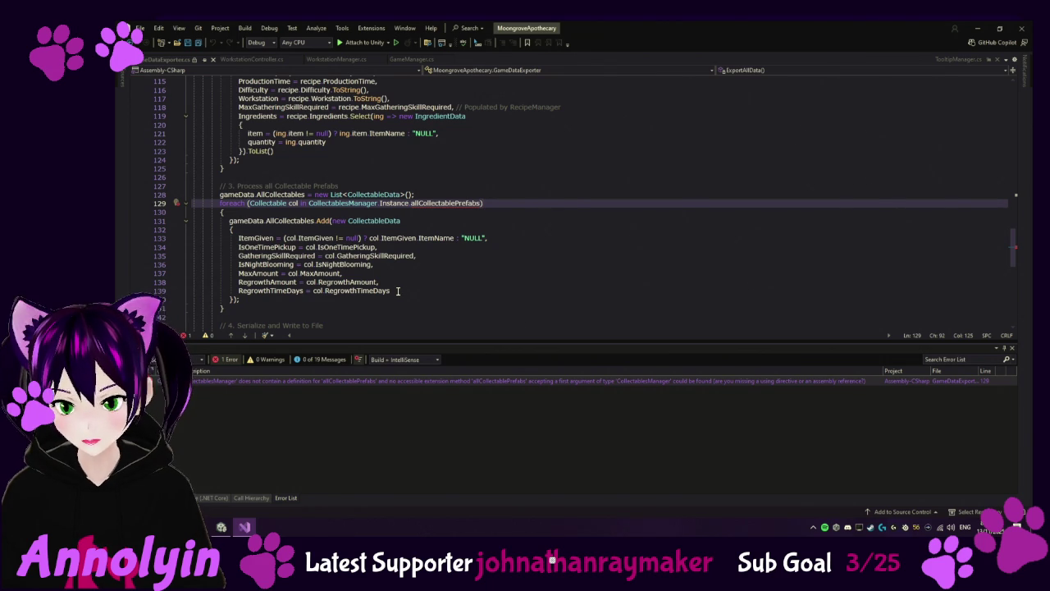
pyautogui.click(222, 527)
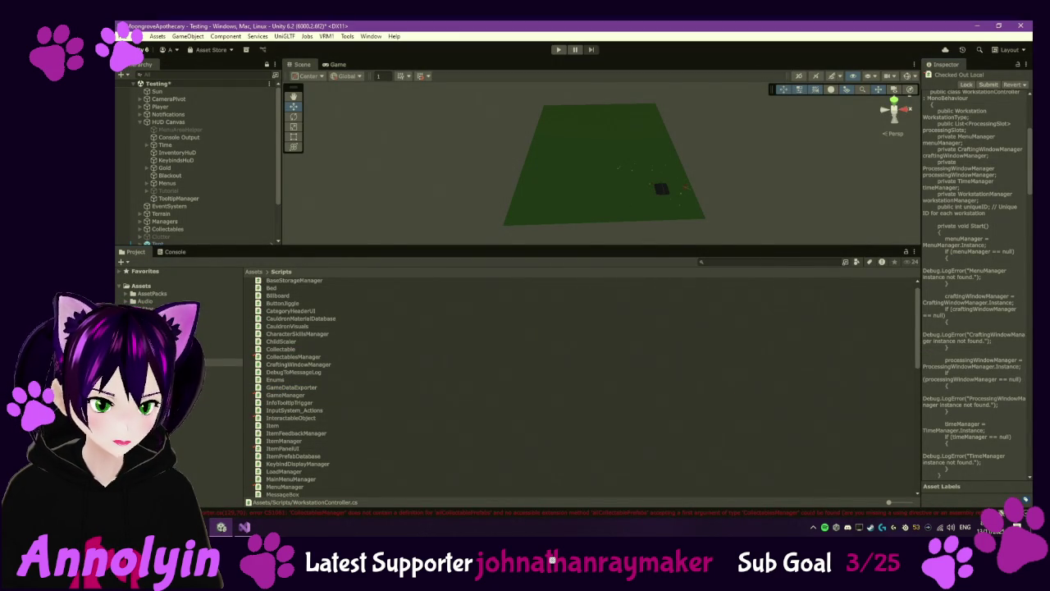
pyautogui.click(284, 357)
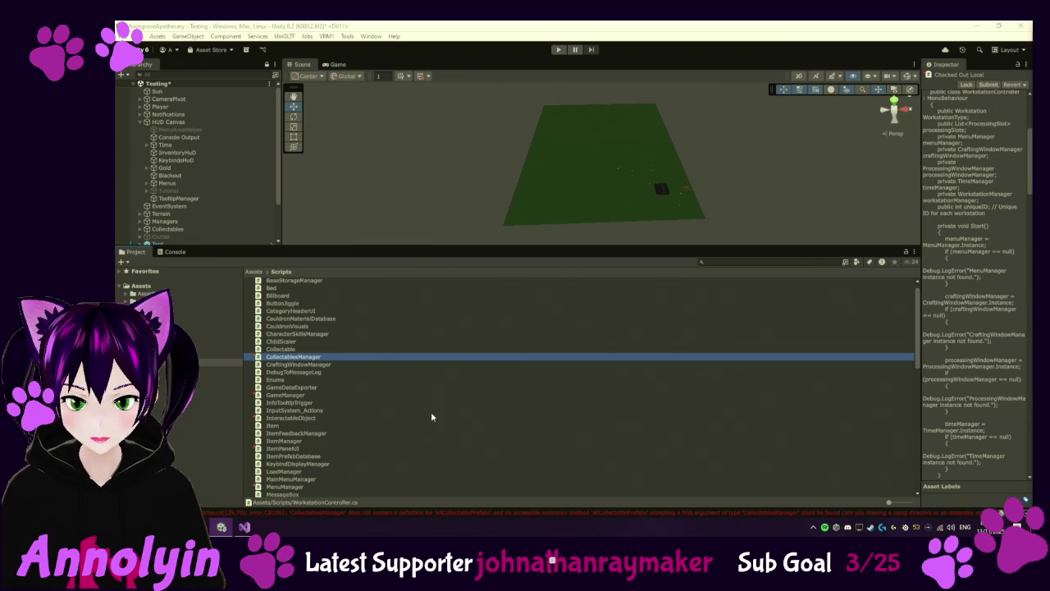
pyautogui.rightClick(293, 389)
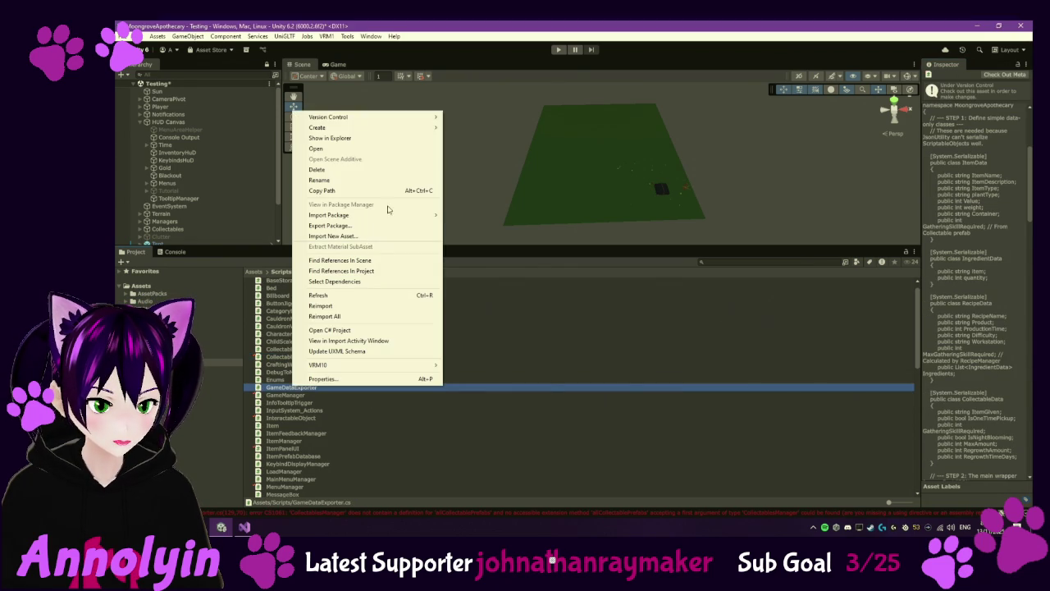
pyautogui.moveTo(376, 122)
pyautogui.click(476, 138)
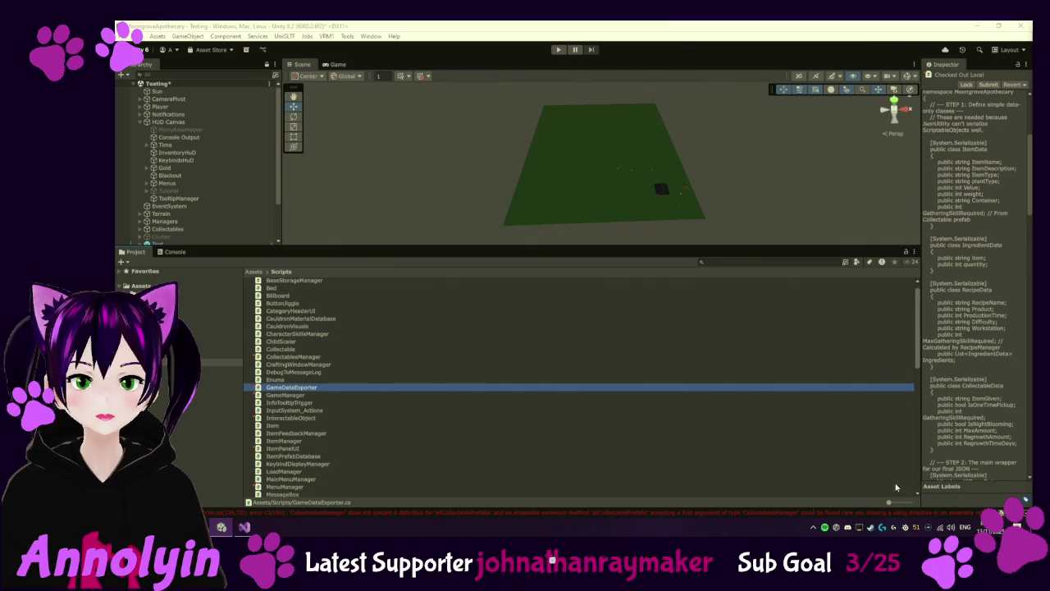
# Step: Review the allCollectablePrefabs compile error, then open GameDataExporter.cs in Visual Studio
pyautogui.click(174, 254)
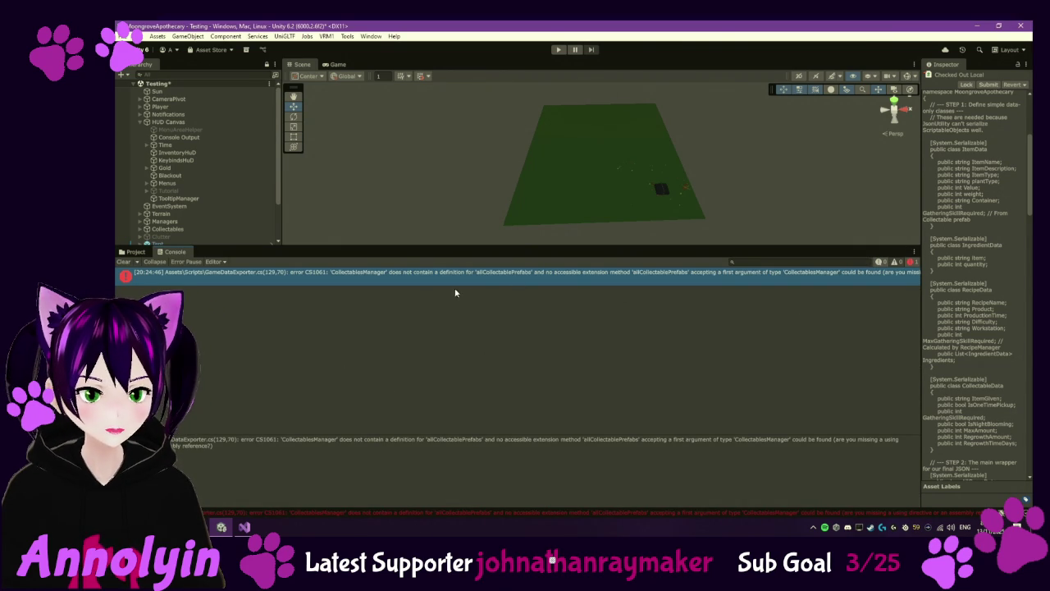
pyautogui.click(131, 252)
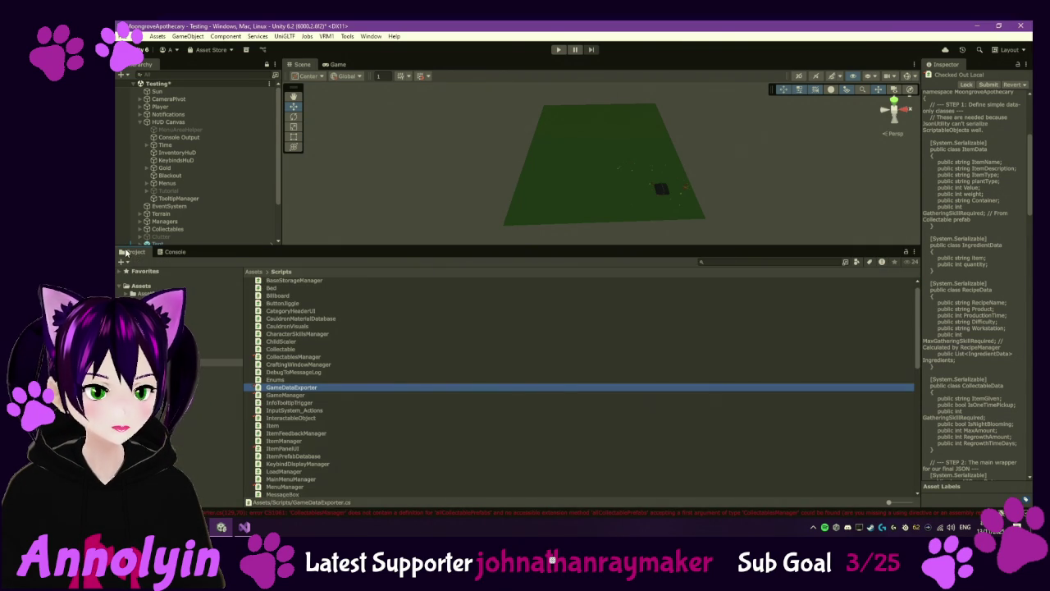
pyautogui.moveTo(403, 252); pyautogui.dragTo(393, 309)
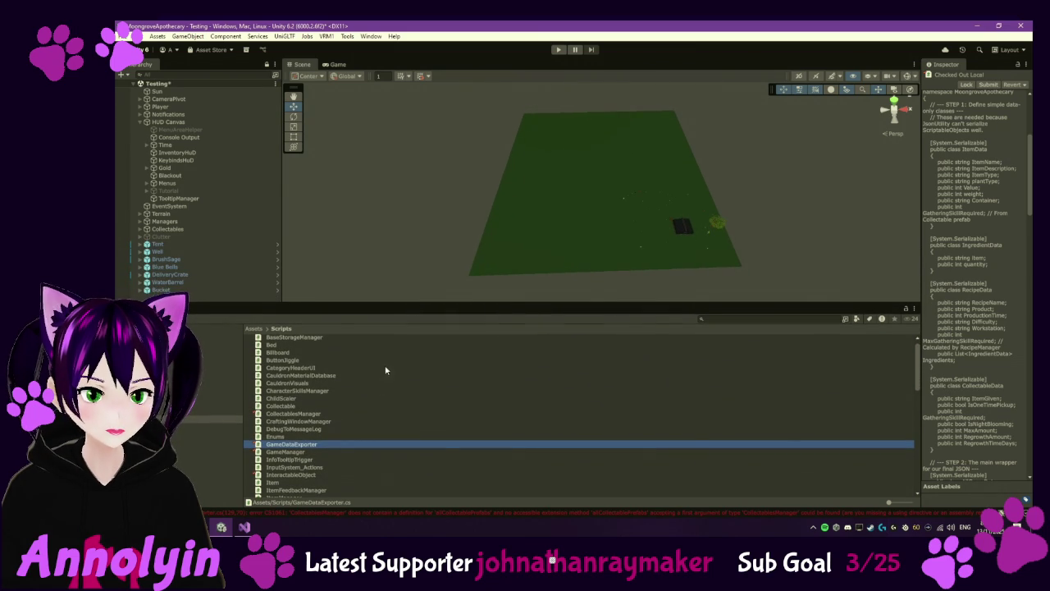
pyautogui.doubleClick(305, 448)
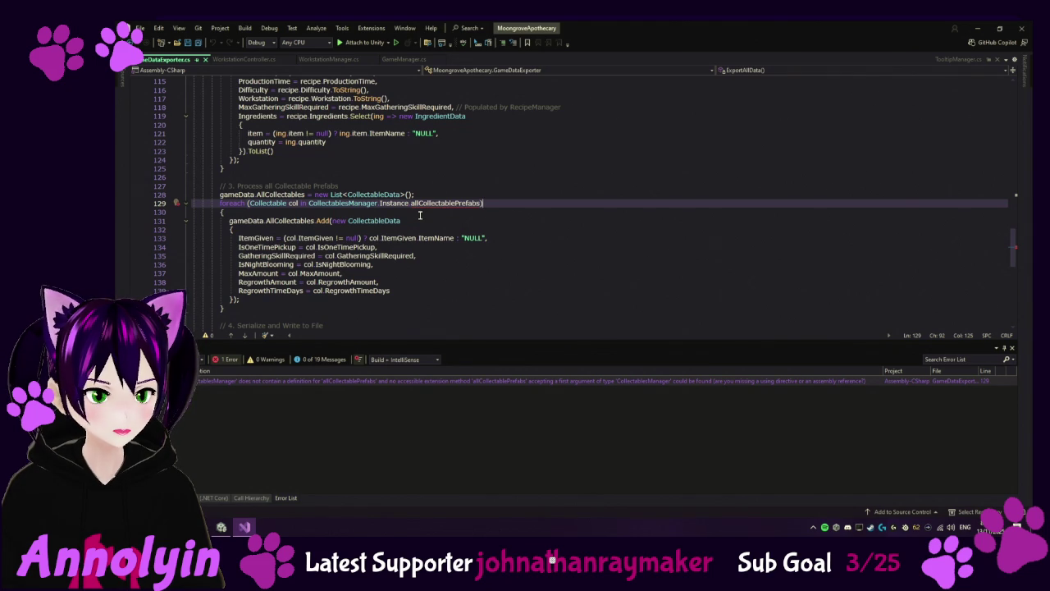
# Step: Add a public List<Collectable> allCollectablePrefabs field to CollectablesManager.cs
pyautogui.press('Left')
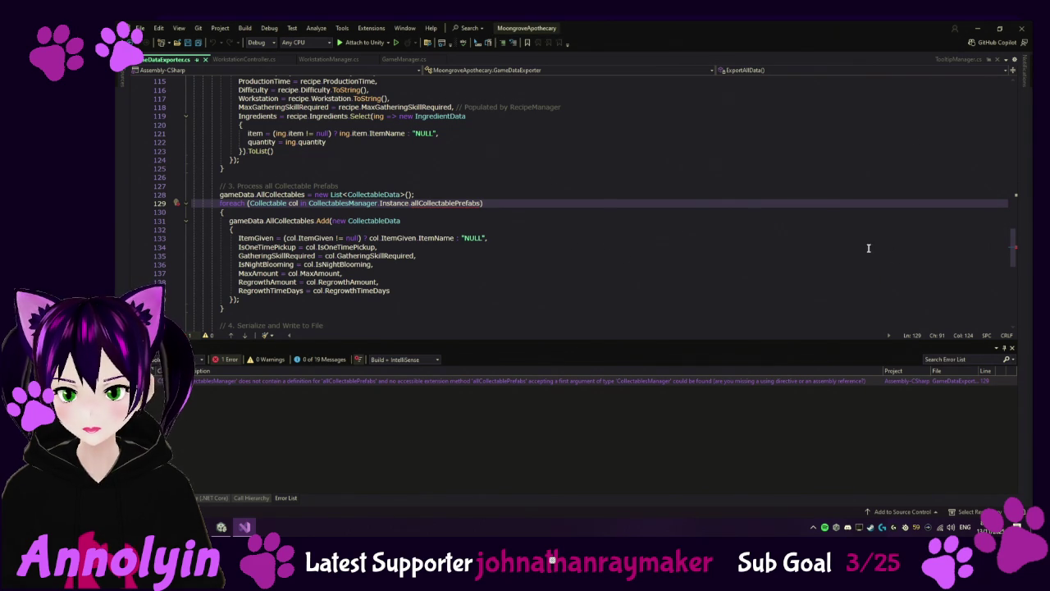
pyautogui.click(222, 527)
pyautogui.doubleClick(285, 413)
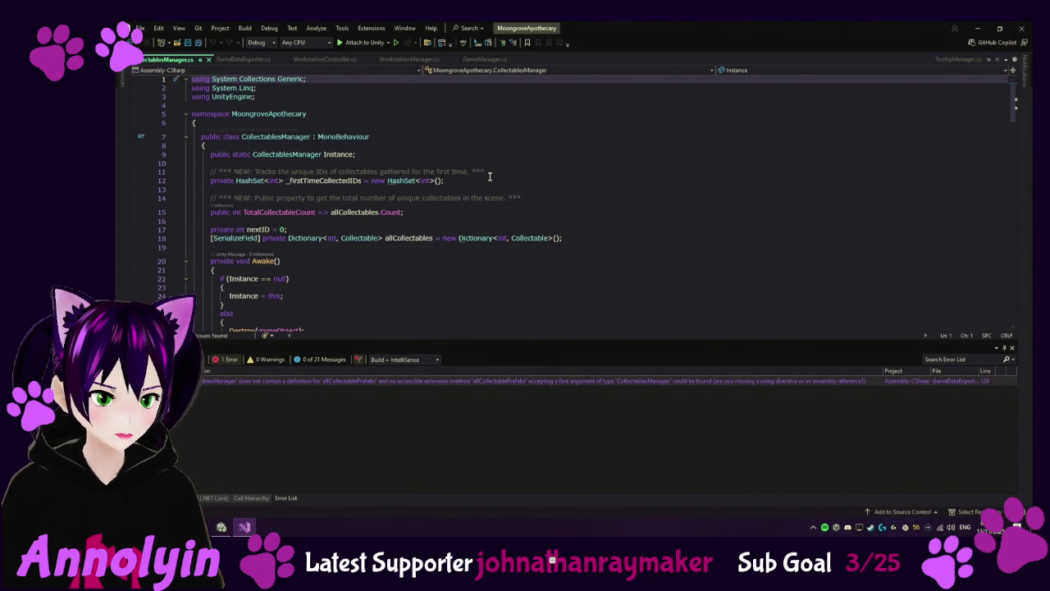
pyautogui.click(587, 236)
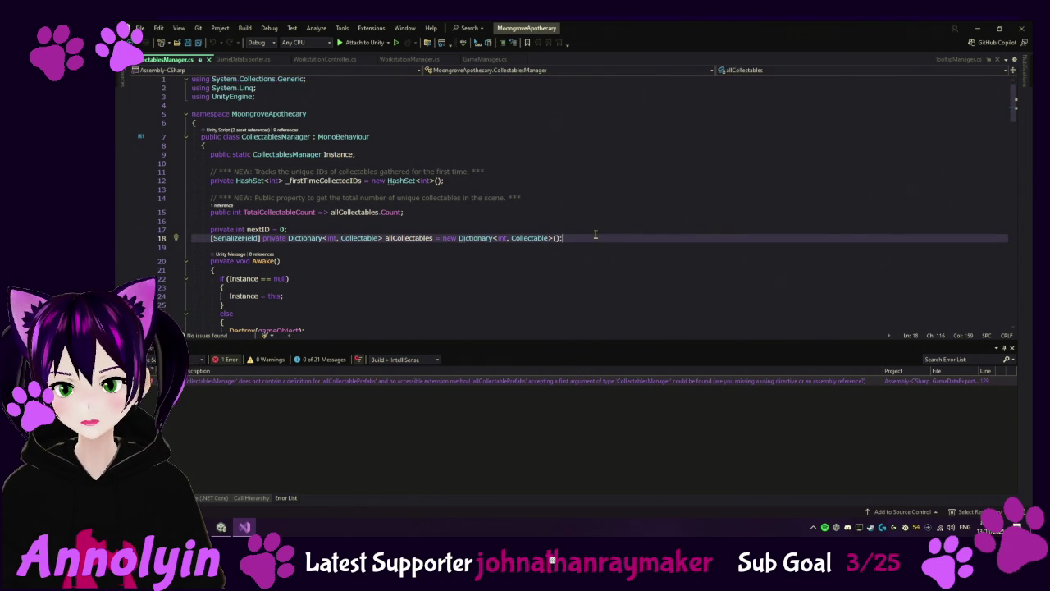
pyautogui.press('Return')
pyautogui.write('public List<Collectable> allCollectablePrefabs = new List<Collectable>();')
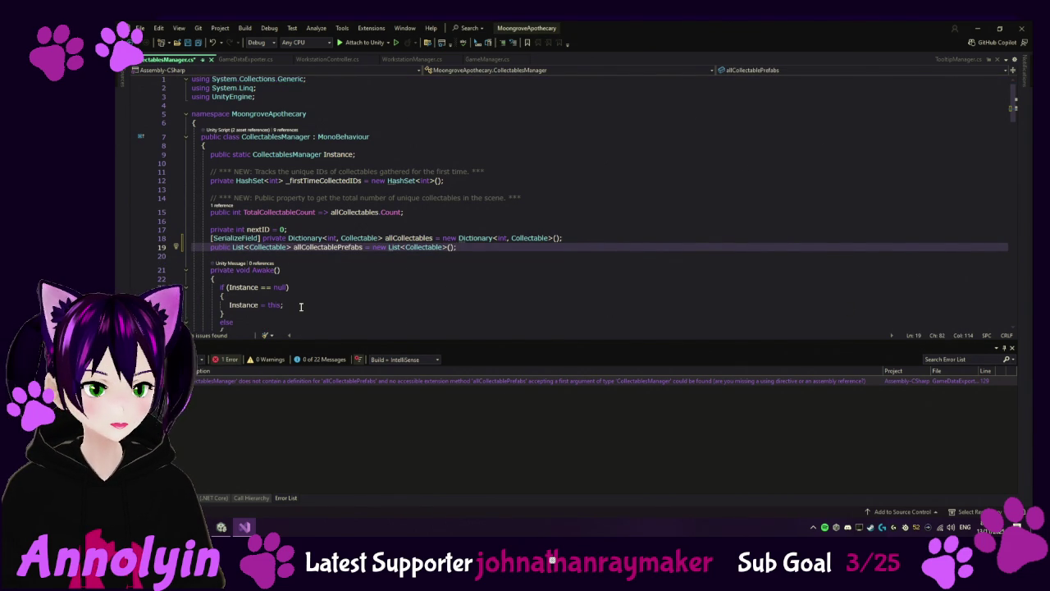
# Step: Load allCollectablePrefabs with Resources.LoadAll from "Collectables" in Awake, save, and recompile in Unity
pyautogui.scroll(-1, 301, 306)
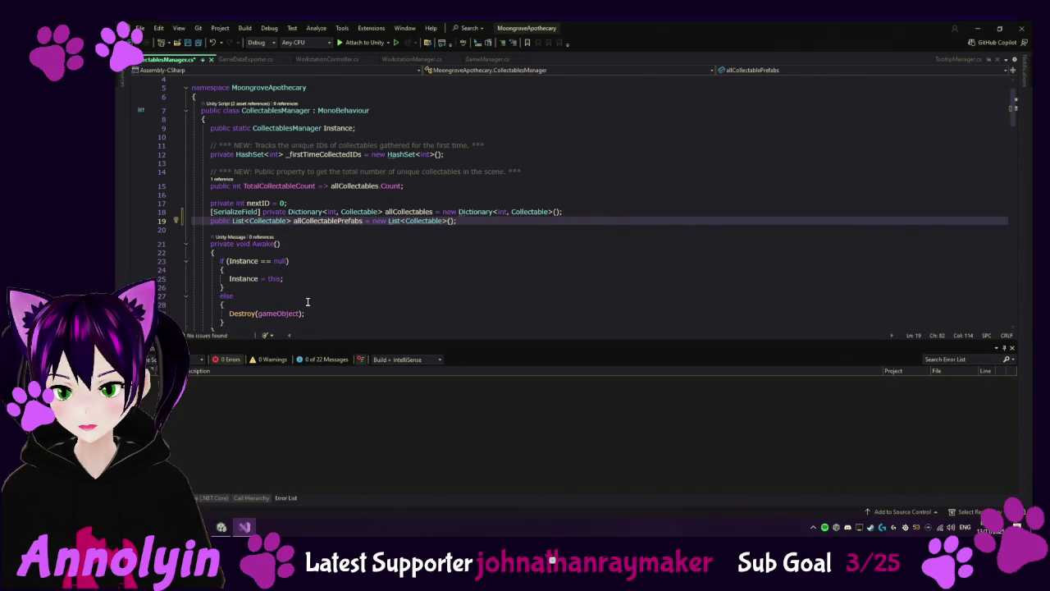
pyautogui.click(294, 279)
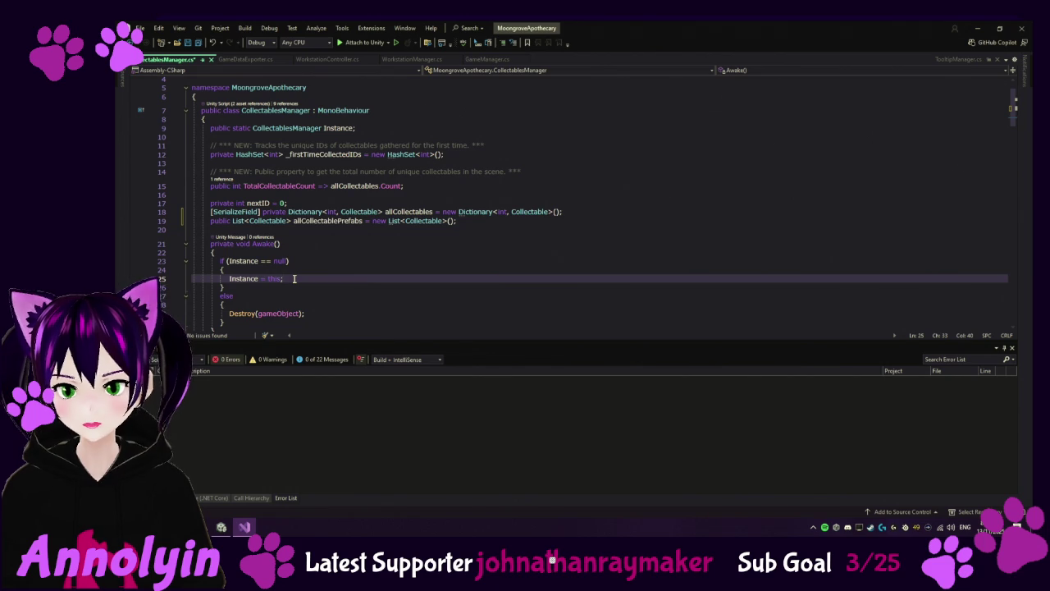
pyautogui.press('Return')
pyautogui.write('// Load all collectable prefabs from the Resources/Collectables folder allCollectablePrefabs = Resources.LoadAll<Collectable>("Collectables").ToList();')
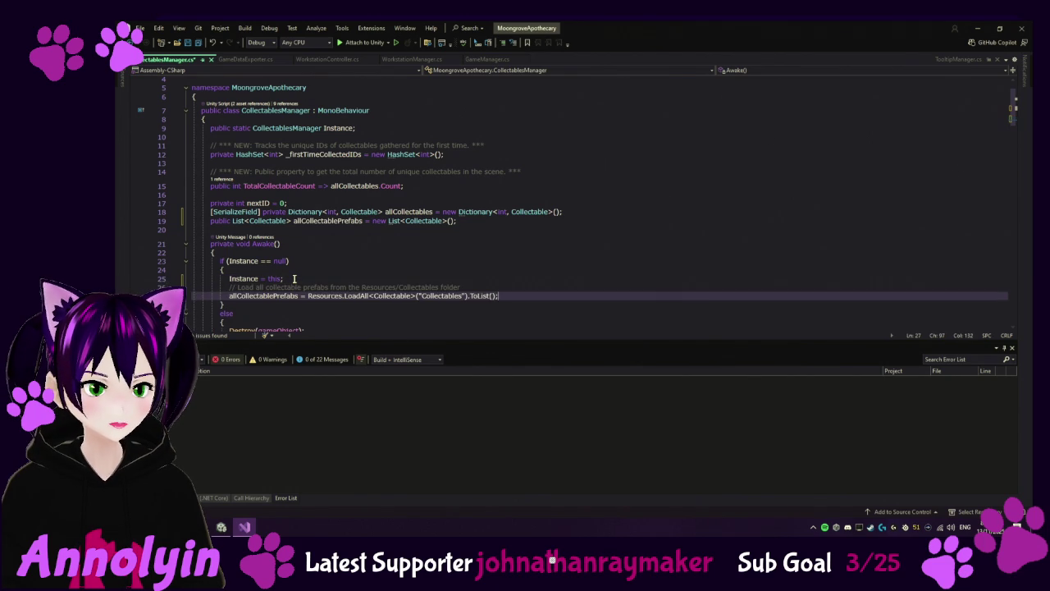
pyautogui.scroll(-3, 588, 263)
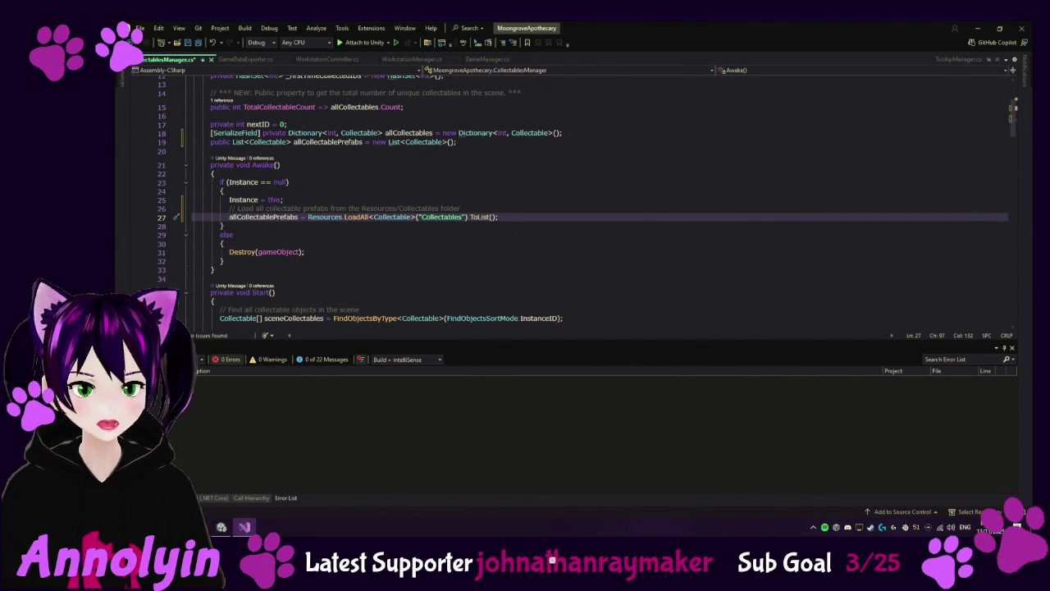
pyautogui.hotkey('ctrl', 's')
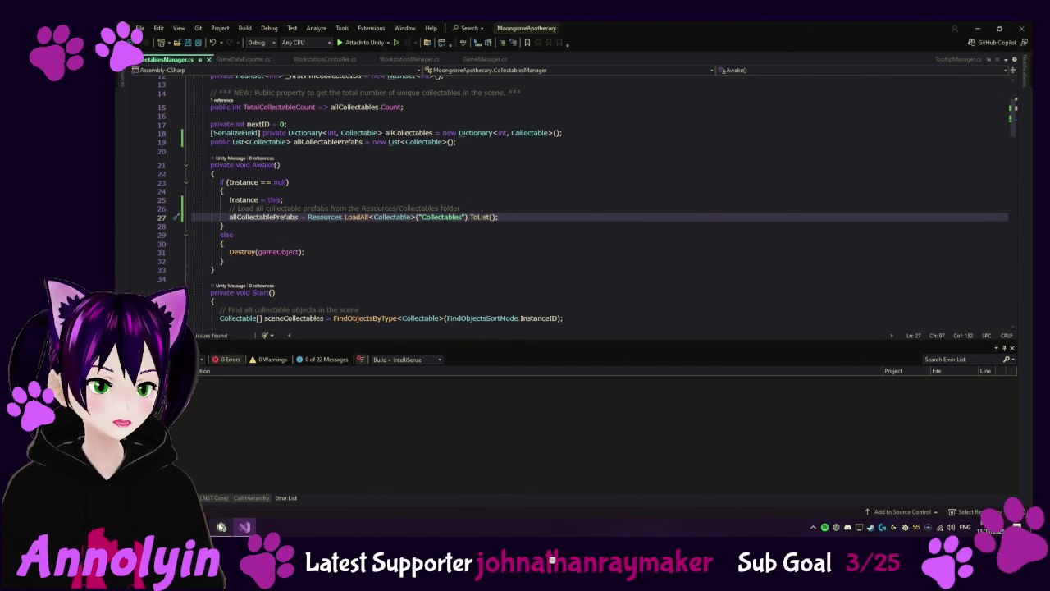
pyautogui.click(221, 527)
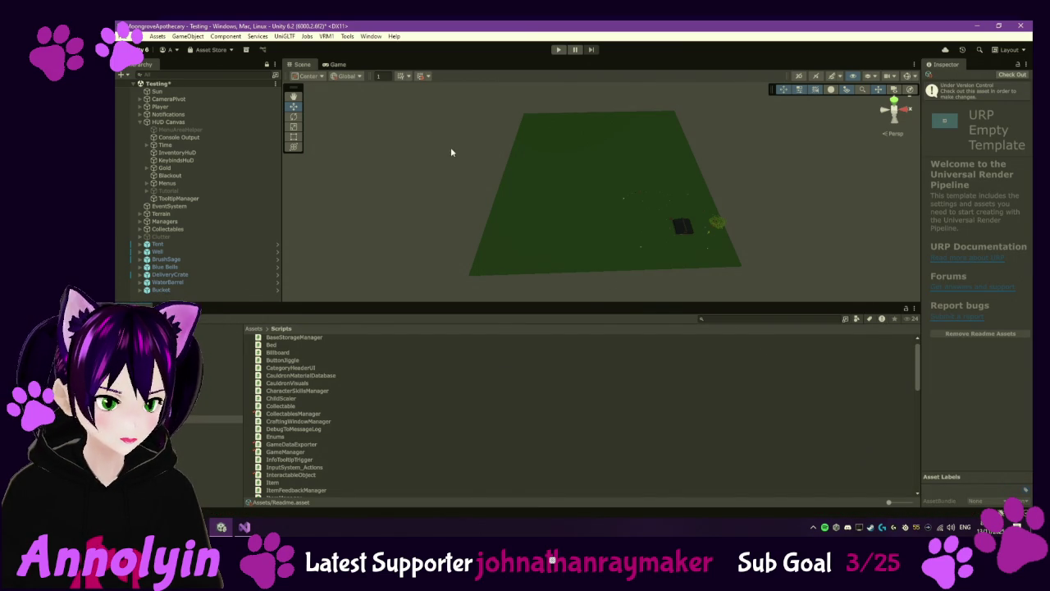
# Step: Play and continue the saved game, then gather a Redcap Mushroom
pyautogui.click(559, 50)
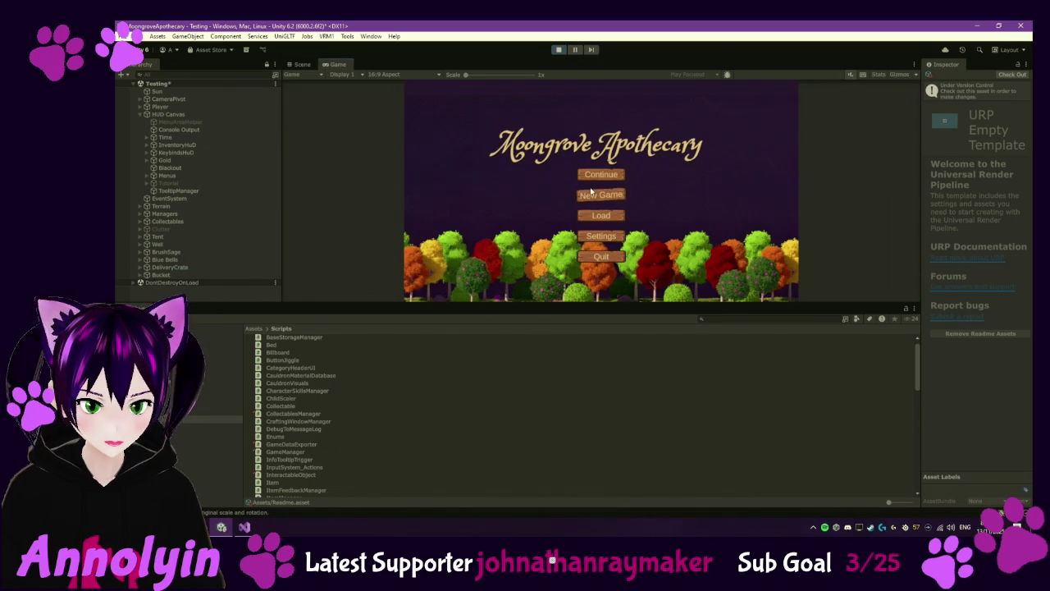
pyautogui.click(601, 174)
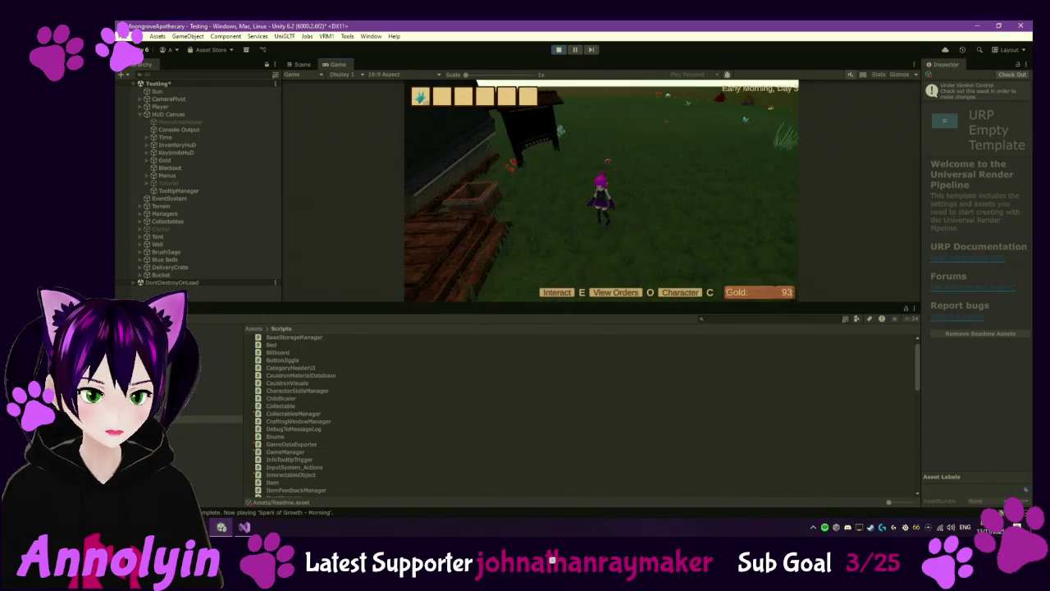
pyautogui.press('s')
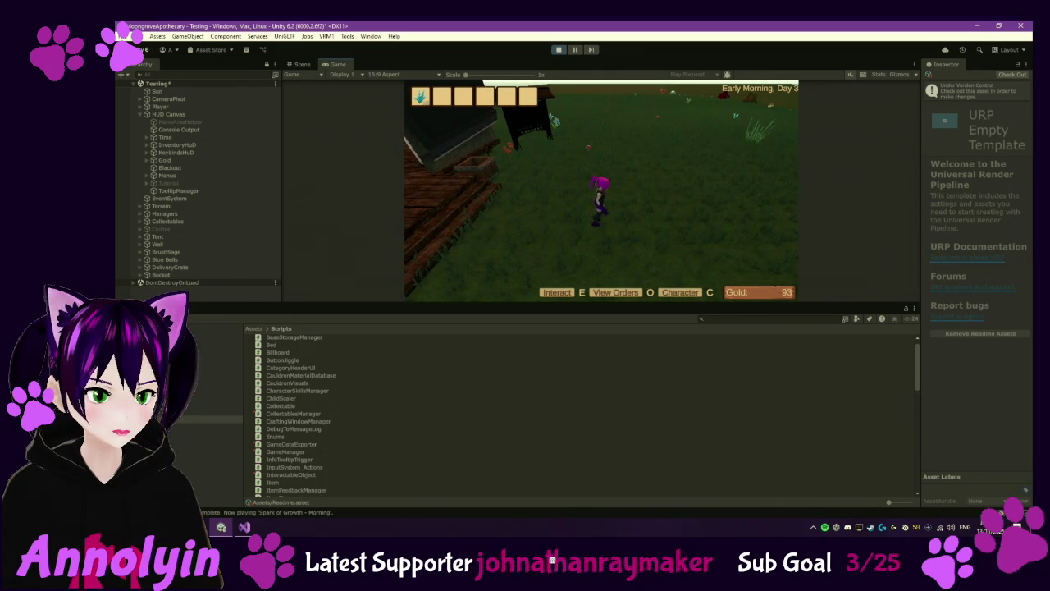
pyautogui.press('s')
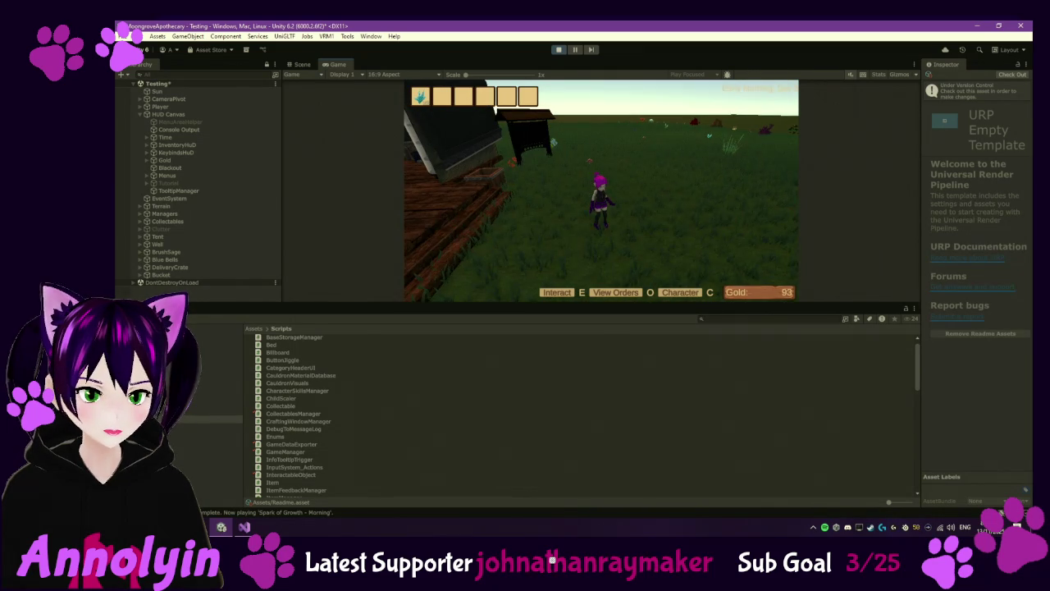
pyautogui.press('s')
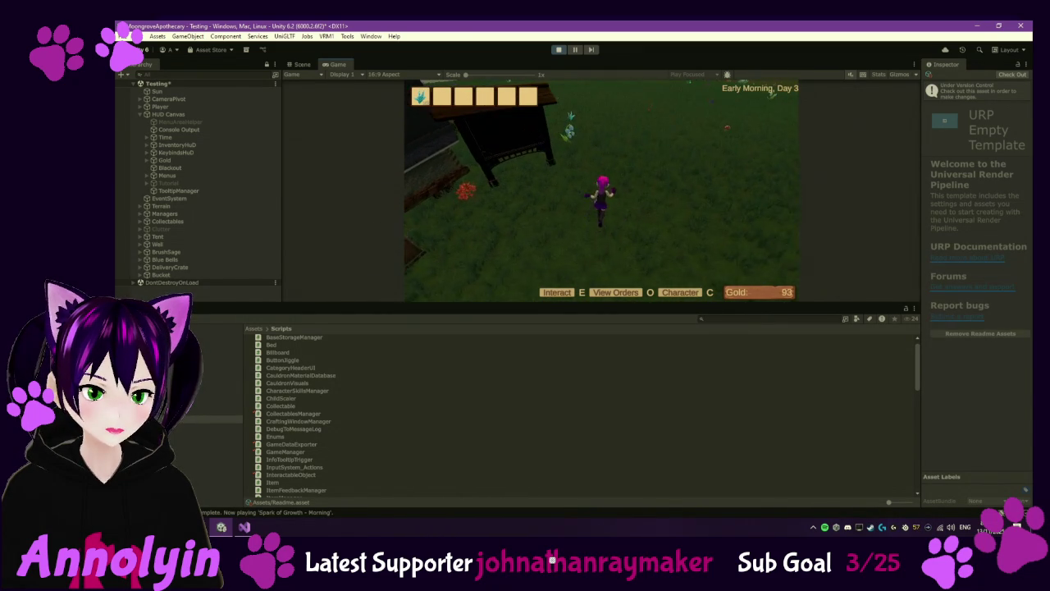
pyautogui.press('e')
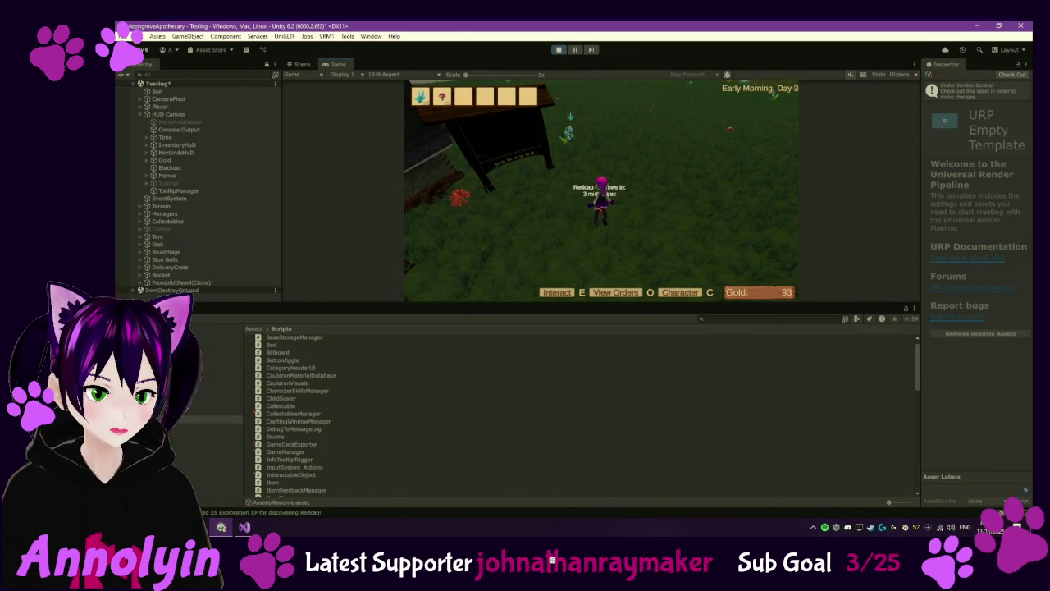
# Step: Walk to the order board and open the orders book showing three new orders
pyautogui.press('s')
pyautogui.press('w')
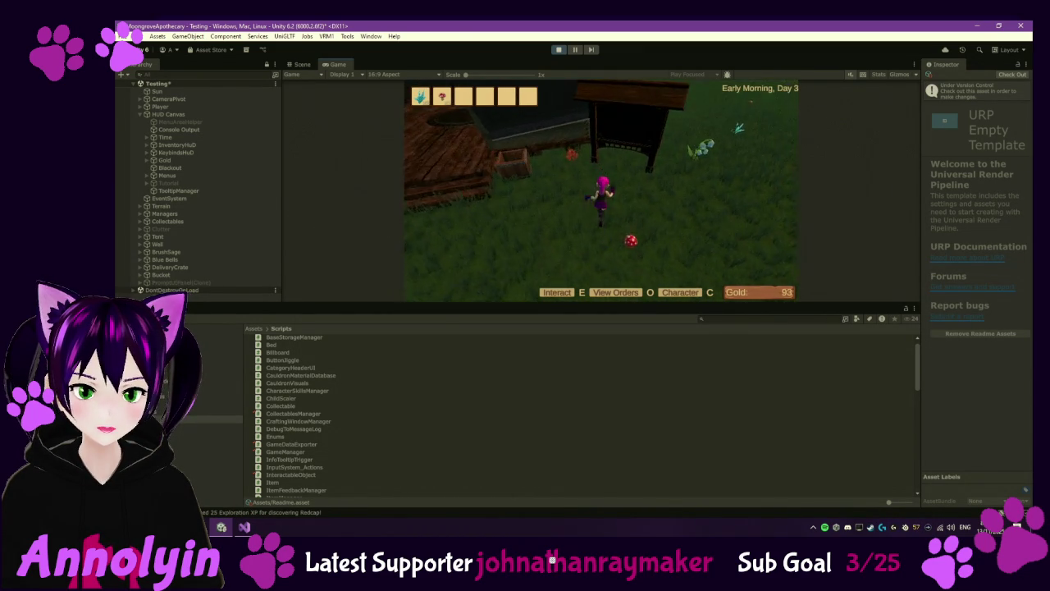
pyautogui.press('o')
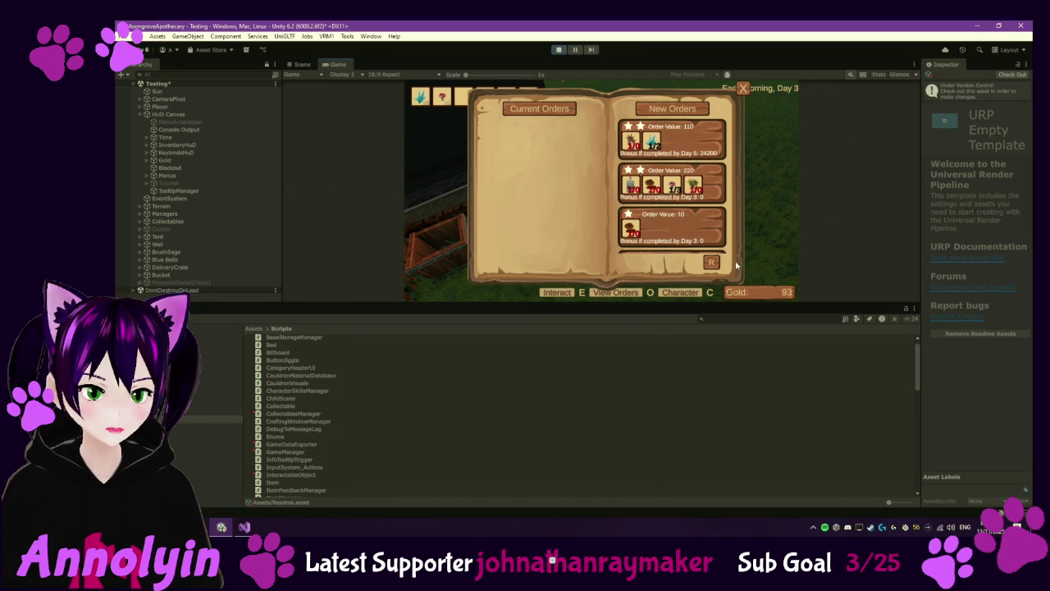
pyautogui.click(712, 262)
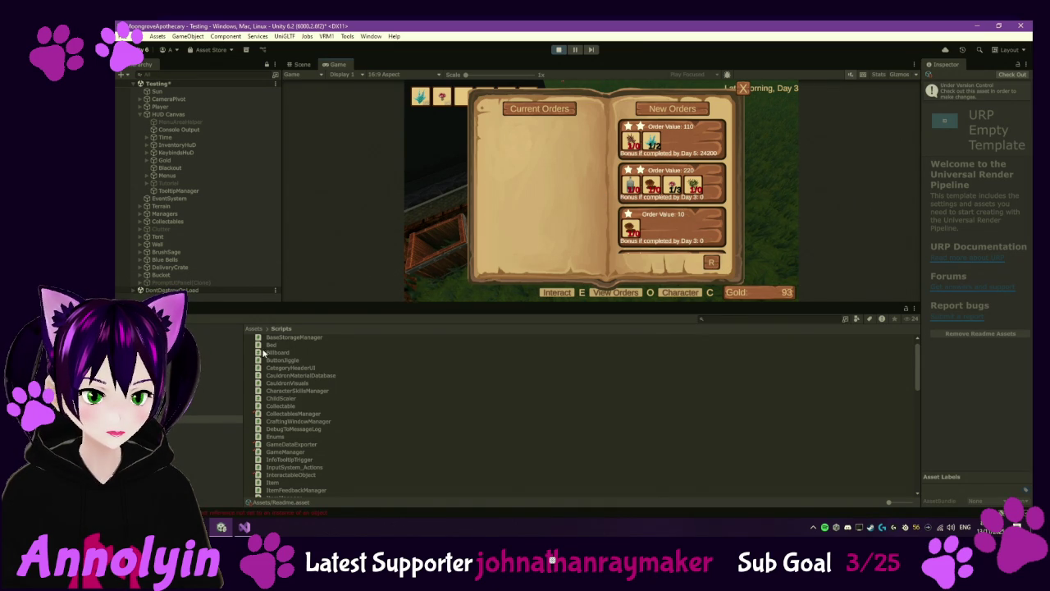
pyautogui.scroll(-3, 274, 410)
pyautogui.hotkey('ctrl', 'shift', 'c')
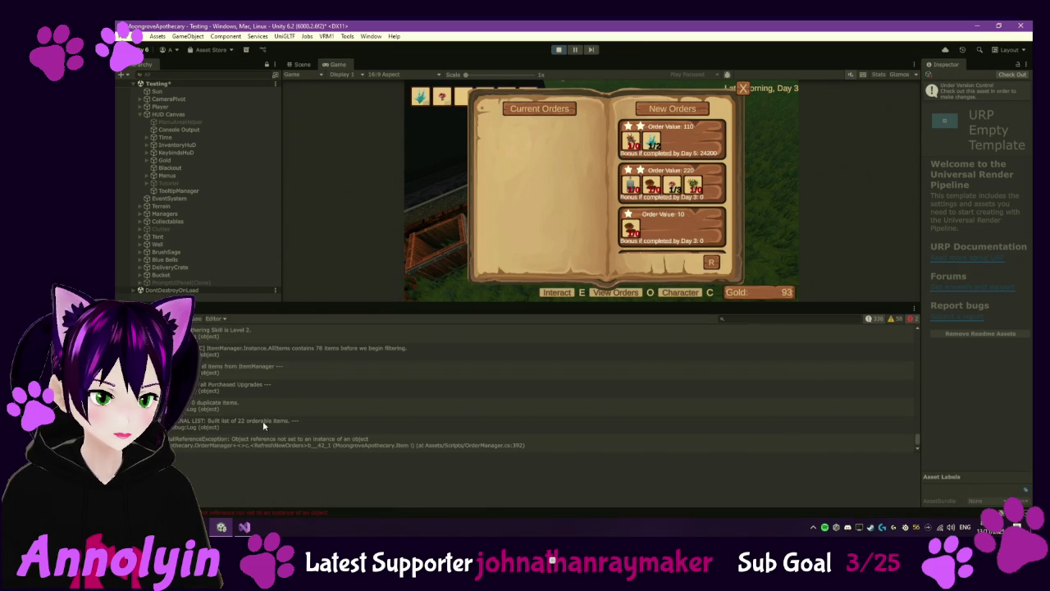
pyautogui.click(278, 445)
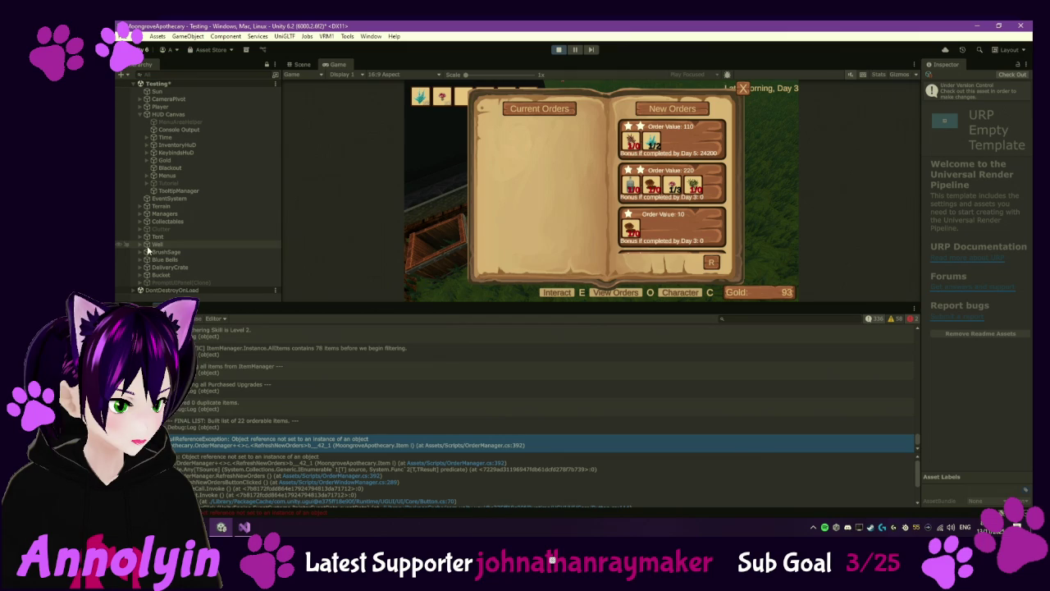
pyautogui.click(140, 214)
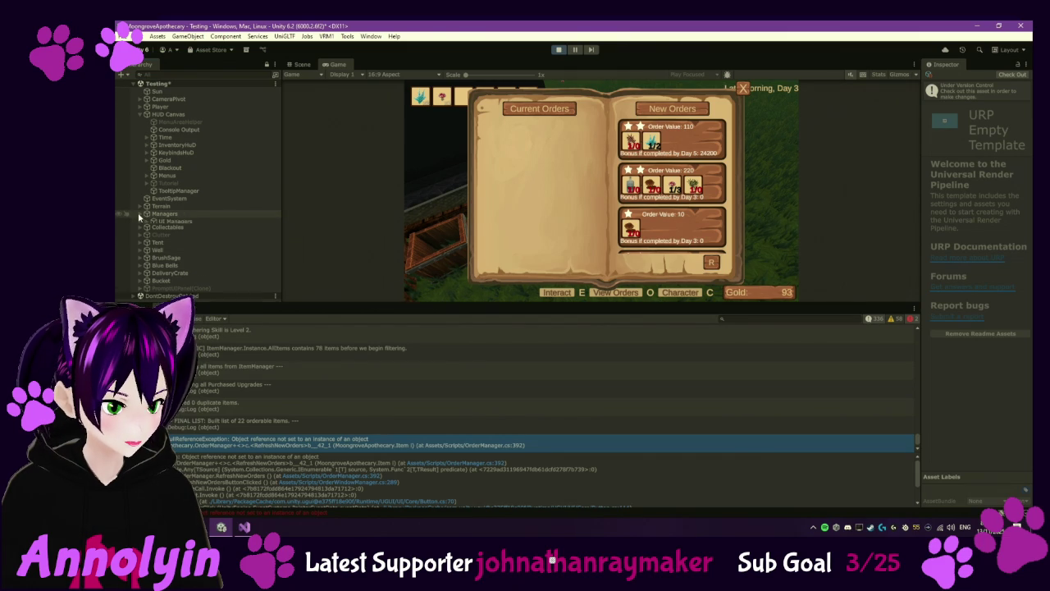
pyautogui.click(153, 229)
pyautogui.click(202, 259)
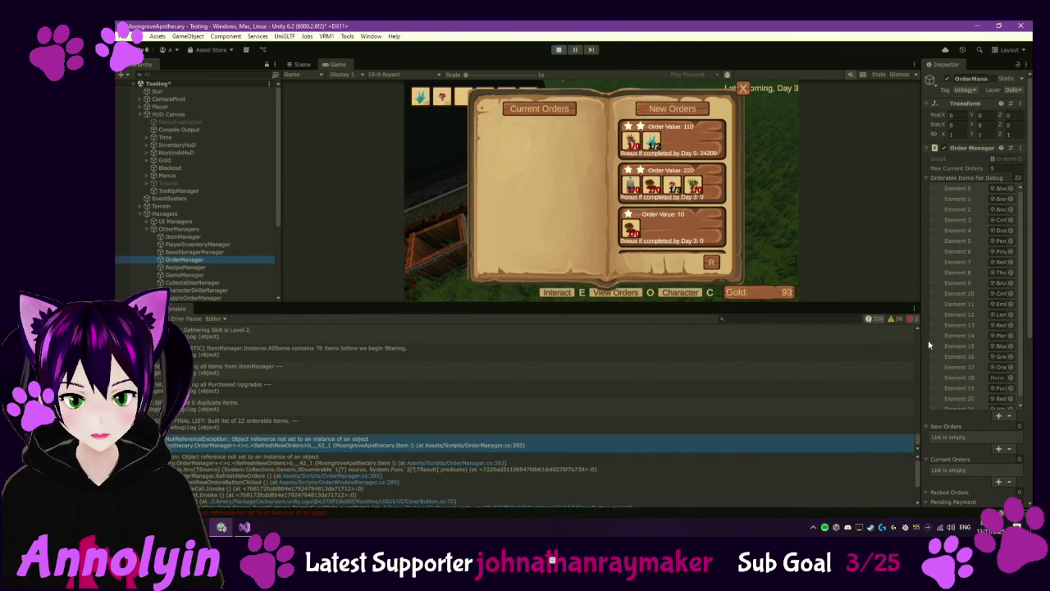
pyautogui.moveTo(922, 348); pyautogui.dragTo(794, 354)
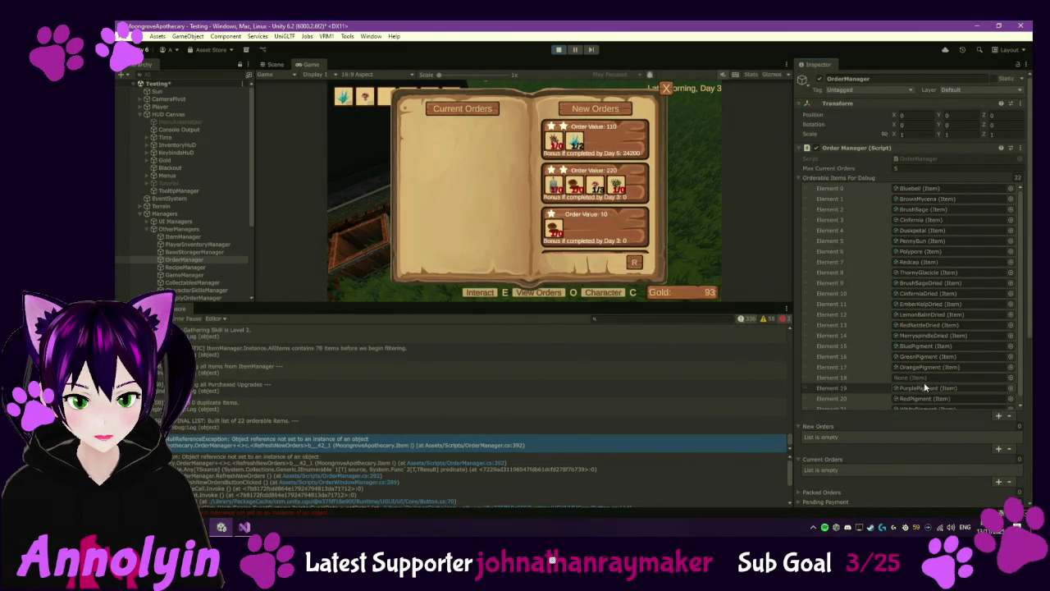
pyautogui.click(868, 378)
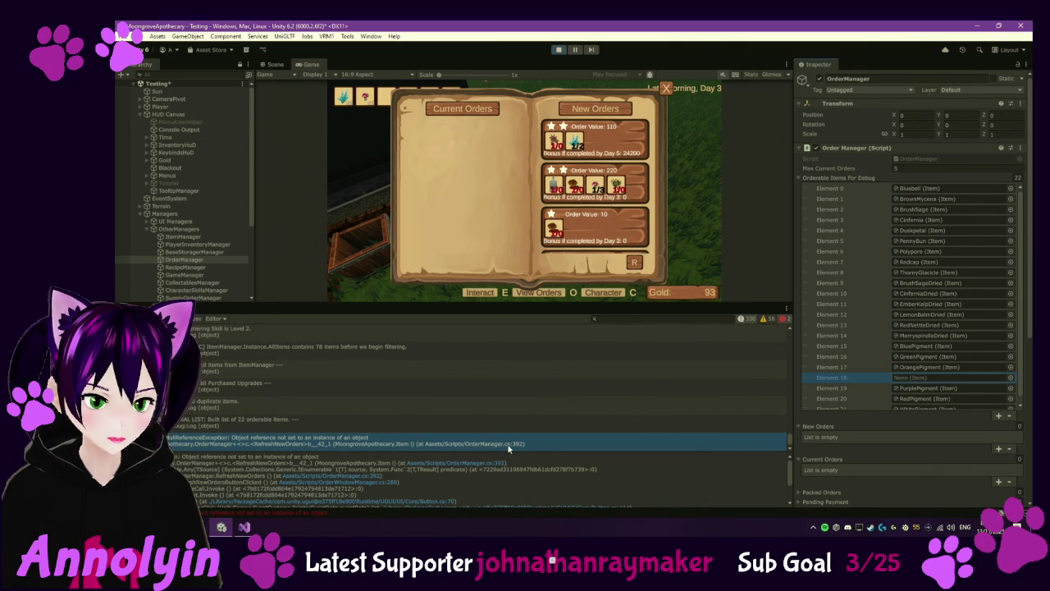
pyautogui.scroll(-5, 885, 260)
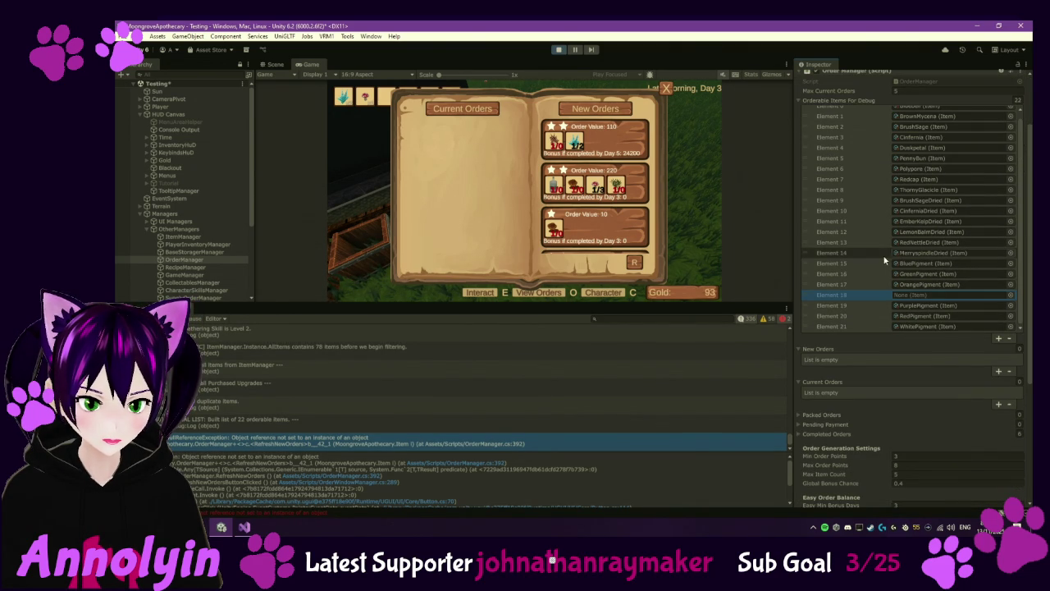
pyautogui.click(472, 444)
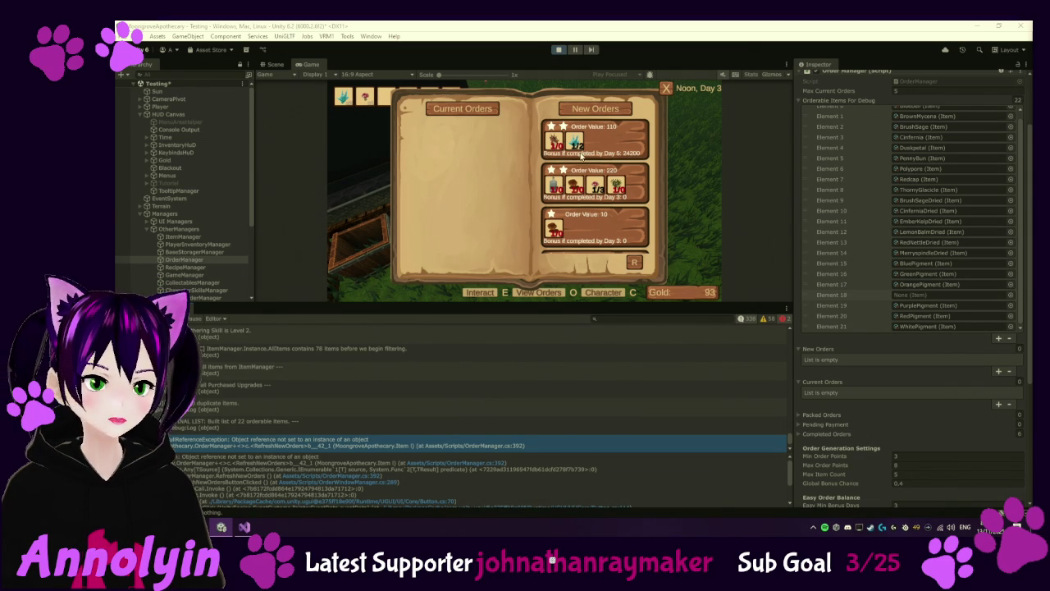
pyautogui.click(666, 88)
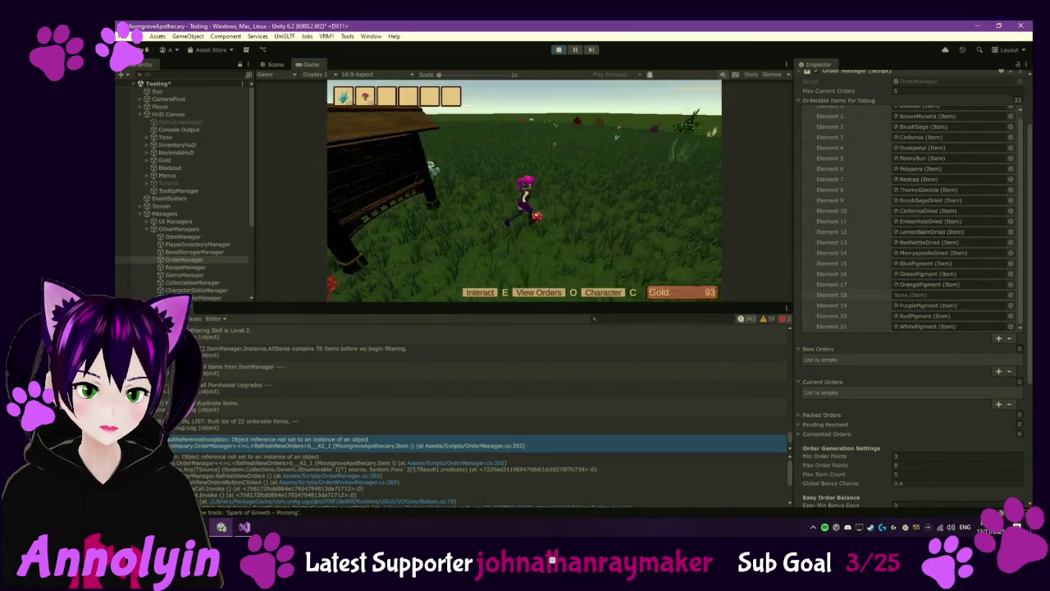
# Step: Gather a bluebell, pause the game, and bring up the Scripts folder listing
pyautogui.press('w')
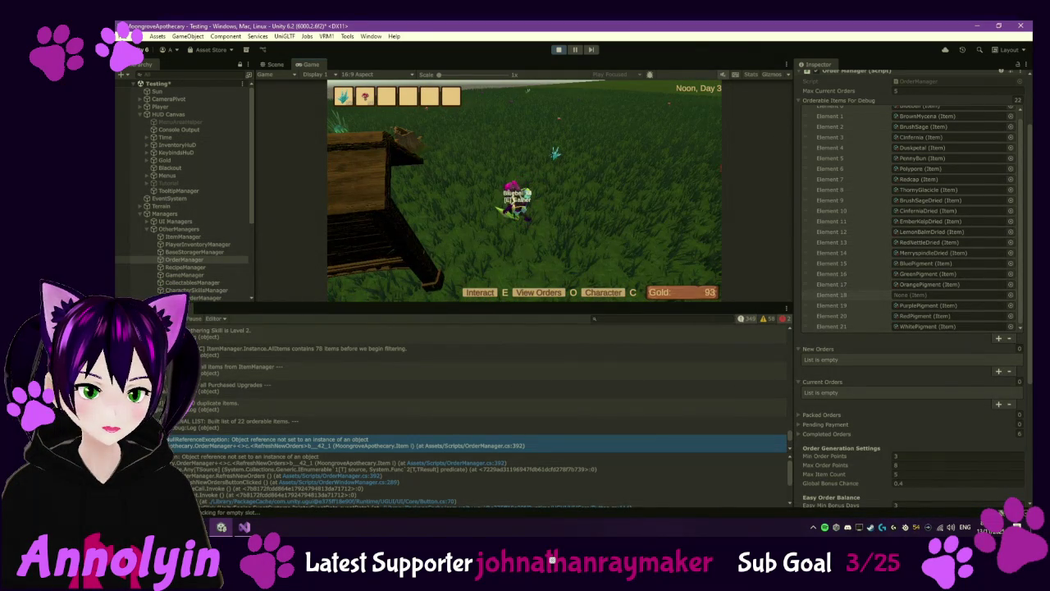
pyautogui.press('e')
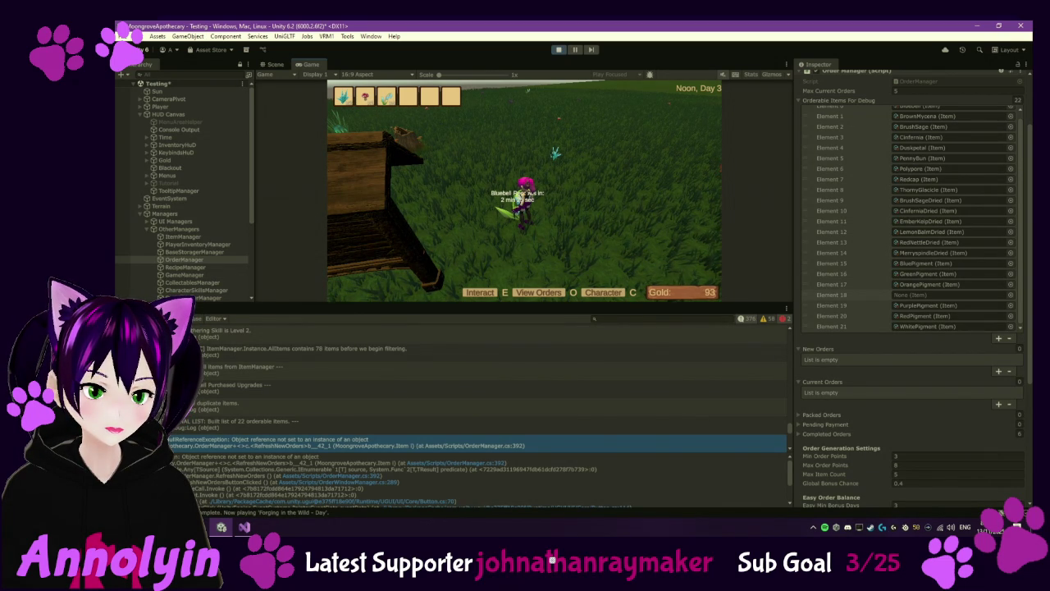
pyautogui.press('Escape')
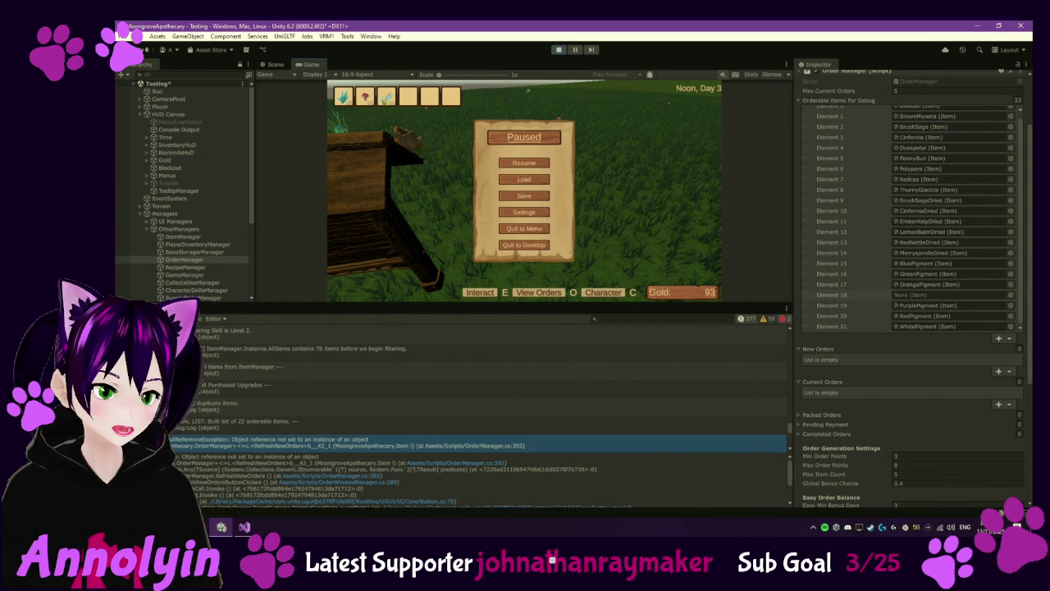
pyautogui.click(197, 309)
pyautogui.scroll(-5, 341, 412)
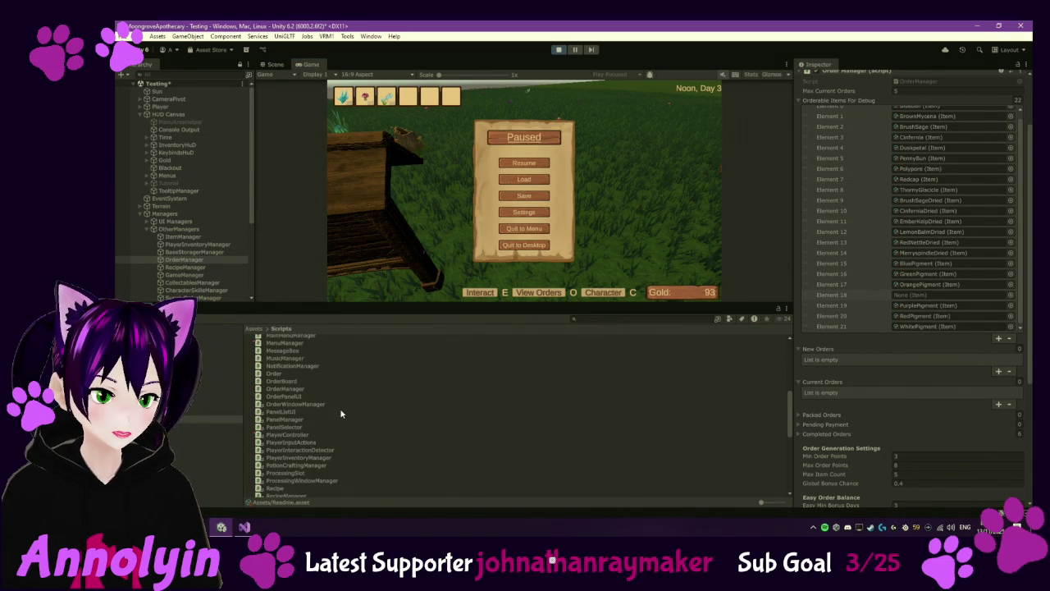
# Step: Inspect the SFXManager script, open the Plugins folder, and stop play mode
pyautogui.scroll(-3, 342, 414)
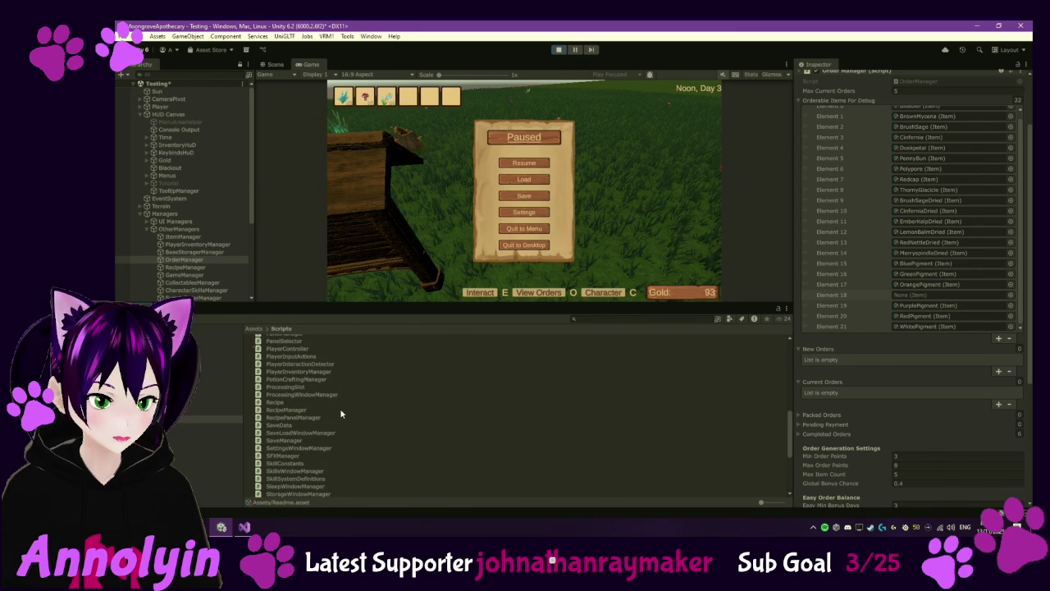
pyautogui.click(295, 458)
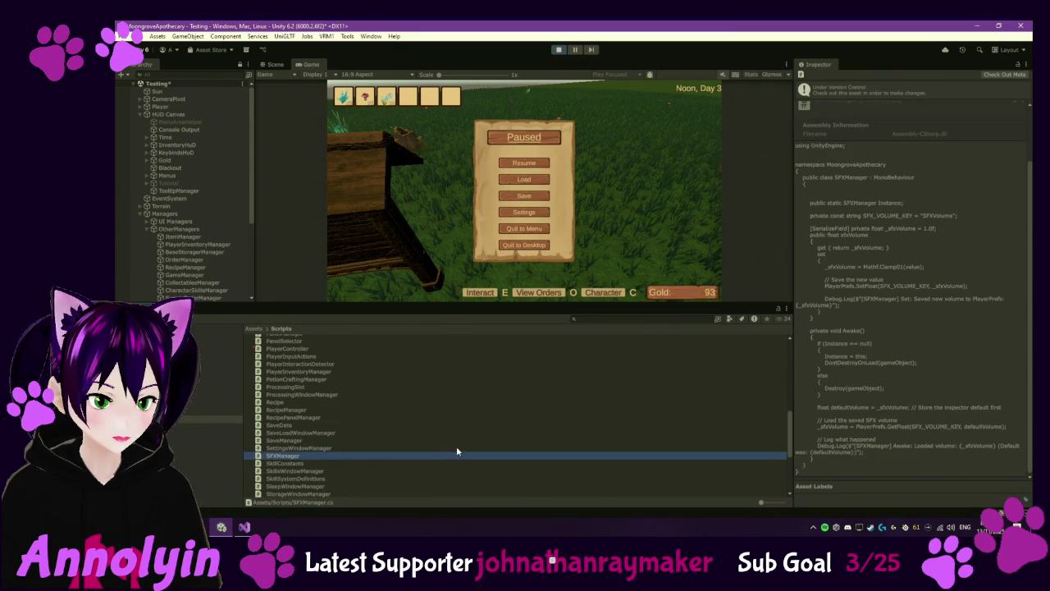
pyautogui.scroll(-4, 451, 447)
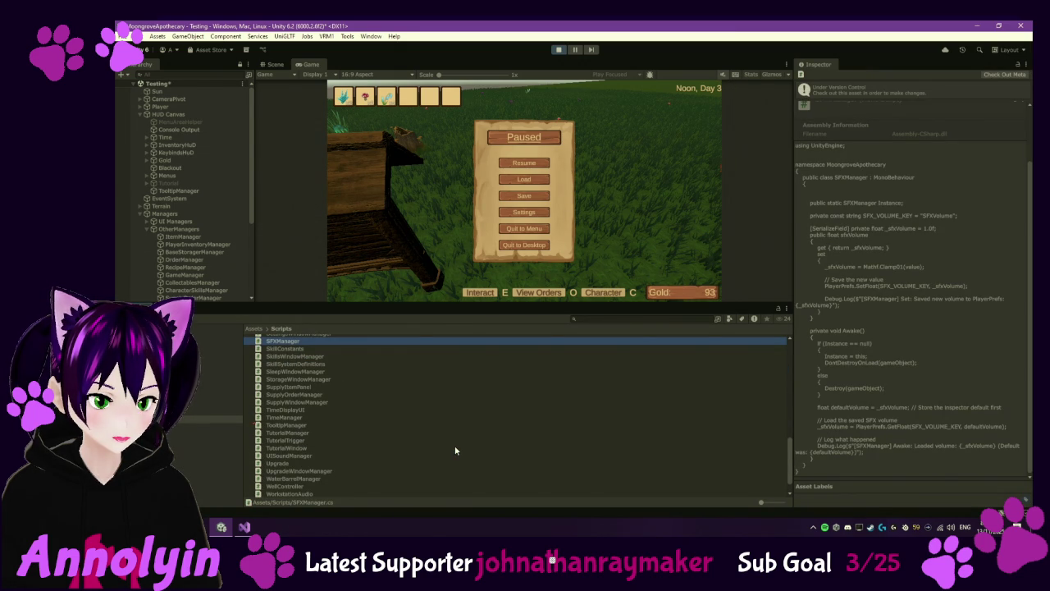
pyautogui.scroll(-1, 377, 436)
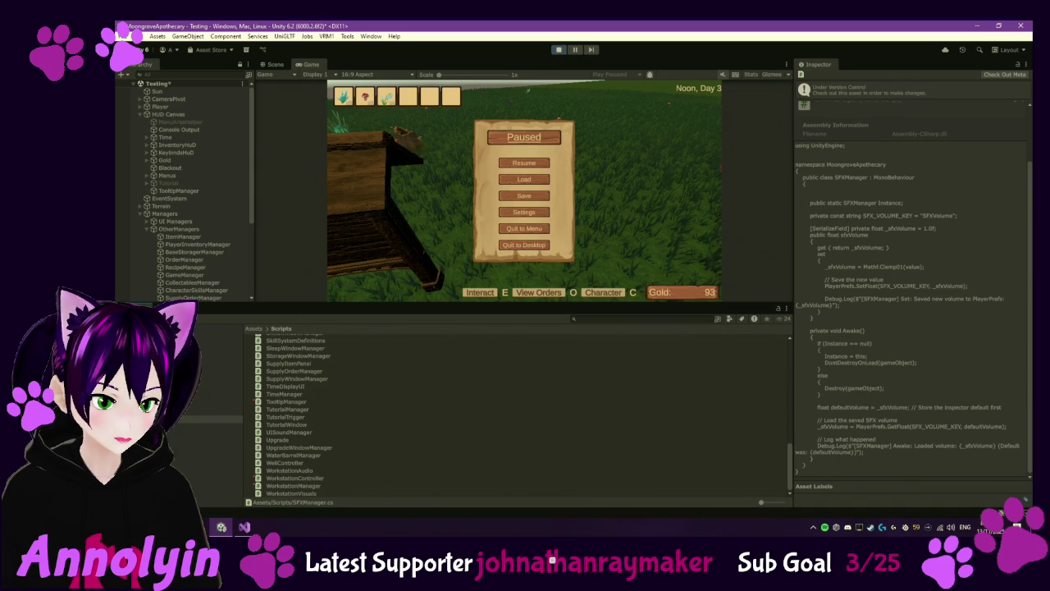
pyautogui.click(220, 388)
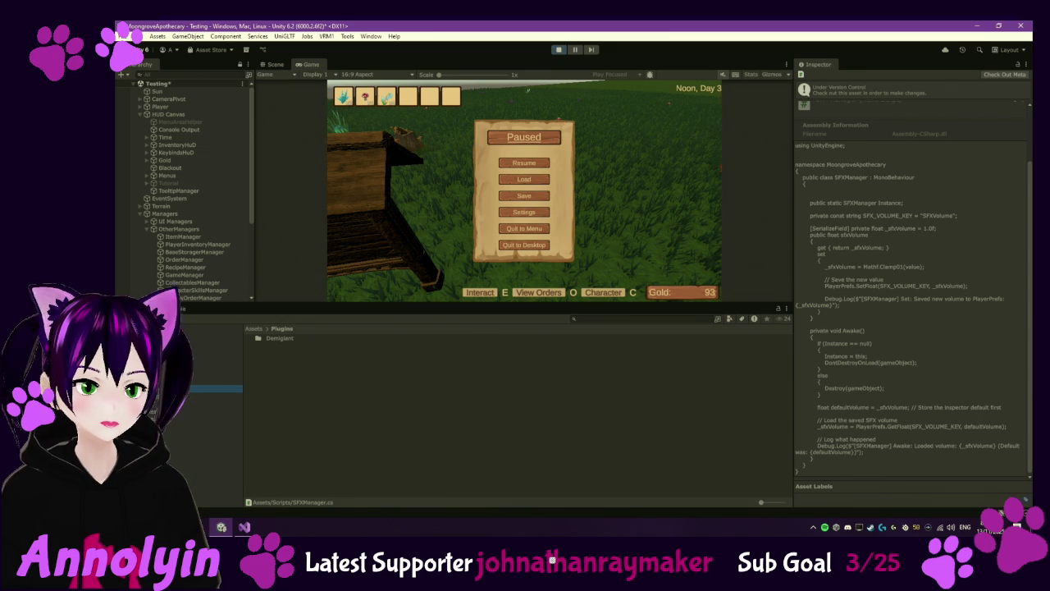
pyautogui.click(559, 49)
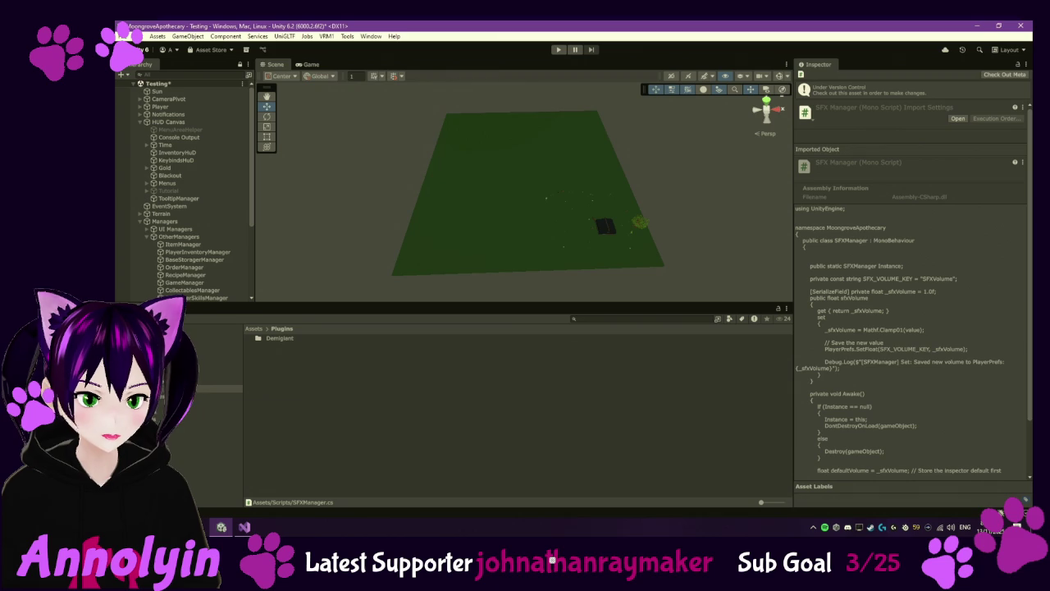
# Step: Open the Assets/Audio/SFX folder and start the game in play mode
pyautogui.click(217, 357)
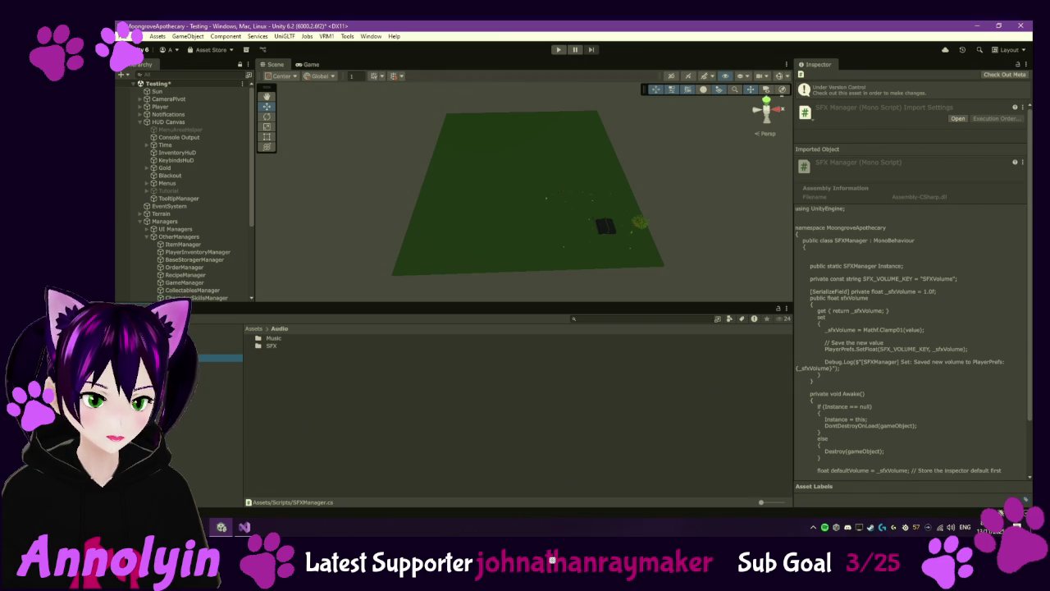
pyautogui.doubleClick(271, 345)
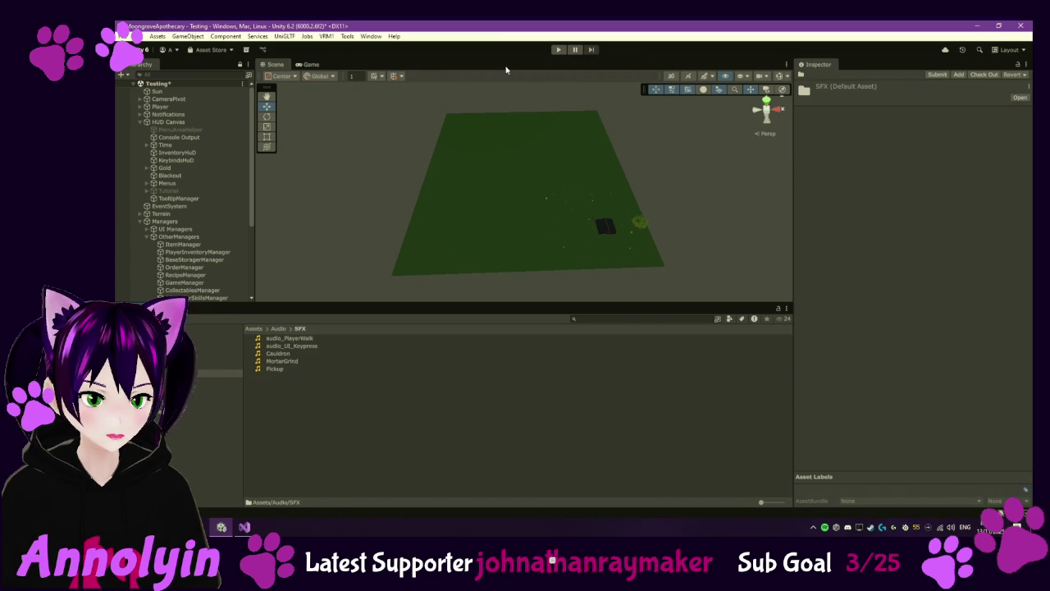
pyautogui.click(559, 49)
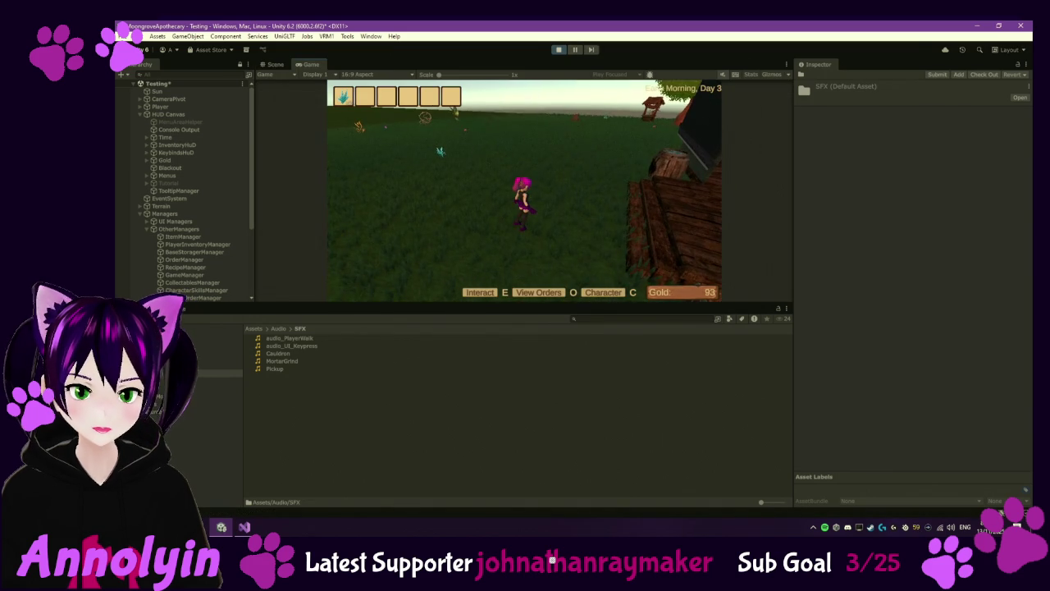
# Step: Check the save slots and turn the Music Volume down in the game's settings
pyautogui.press('Escape')
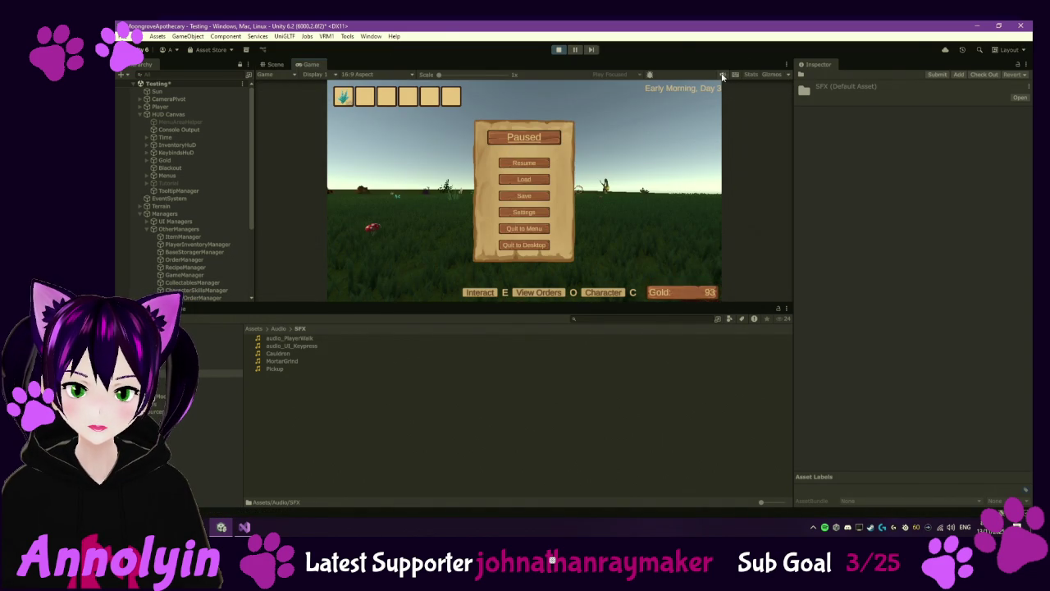
pyautogui.click(529, 178)
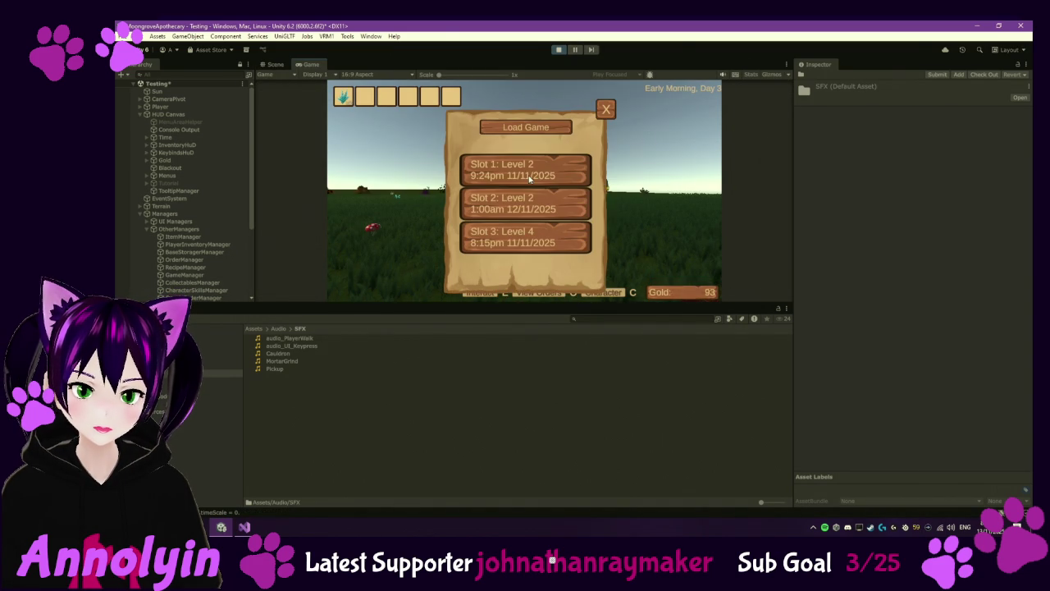
pyautogui.click(607, 112)
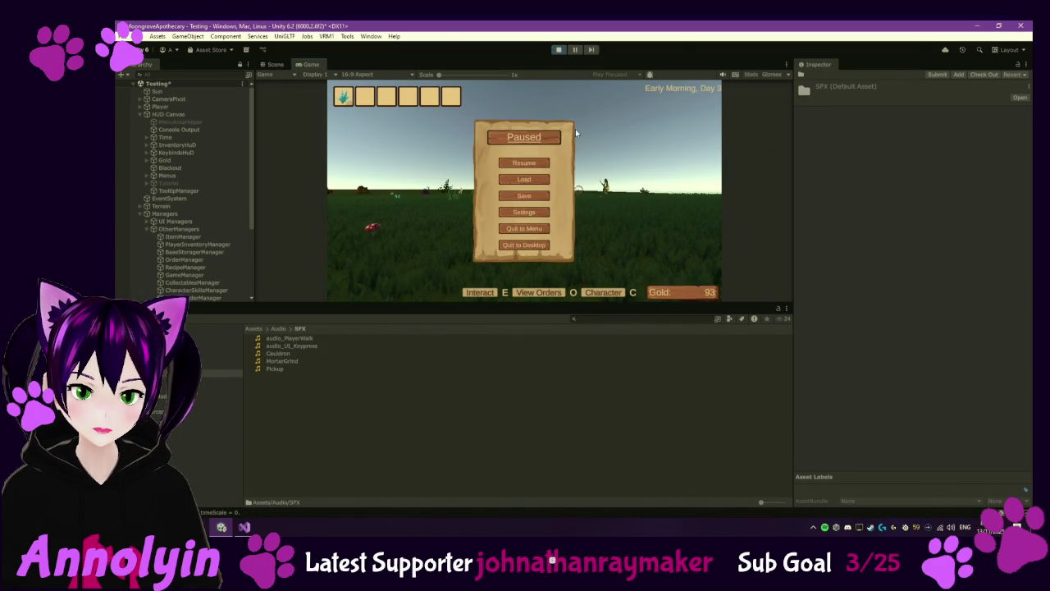
pyautogui.click(524, 214)
pyautogui.moveTo(548, 173); pyautogui.dragTo(490, 175)
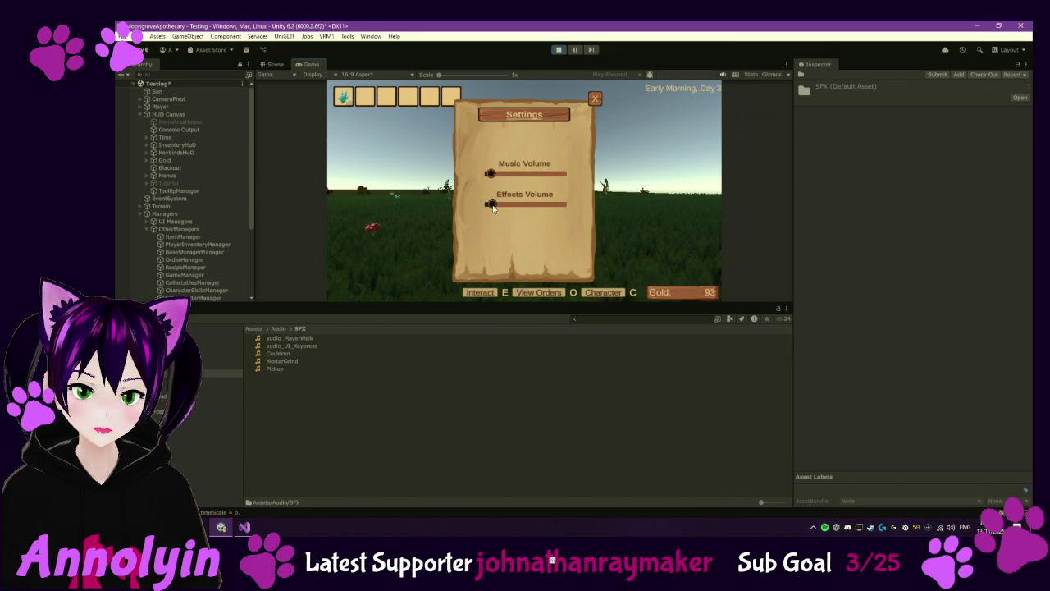
pyautogui.click(595, 100)
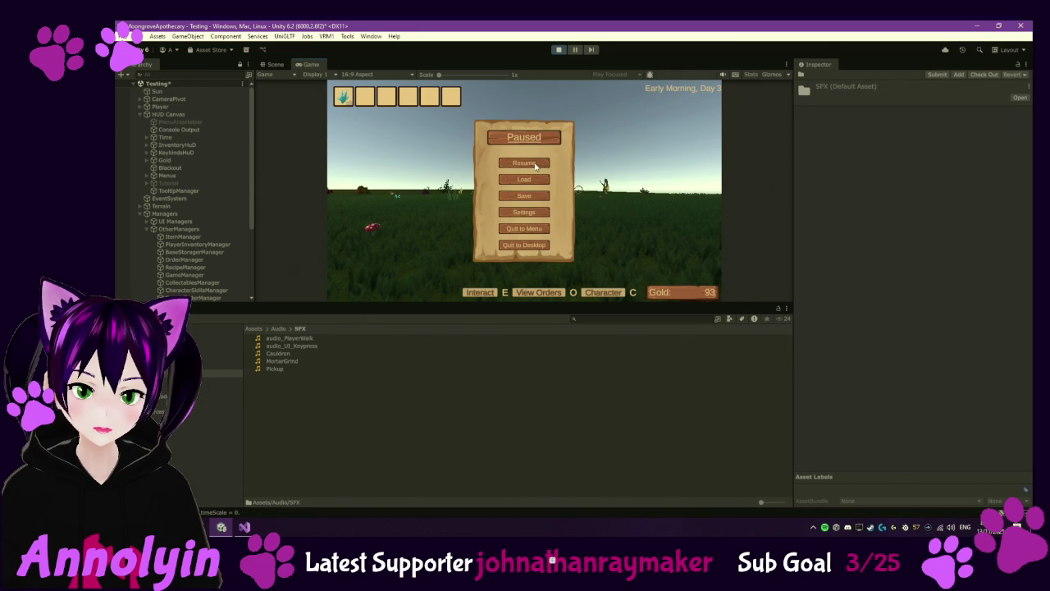
pyautogui.click(537, 164)
# Step: Walk into the house to the mortar, try its crafting panel, then pause to view save slots
pyautogui.press('d')
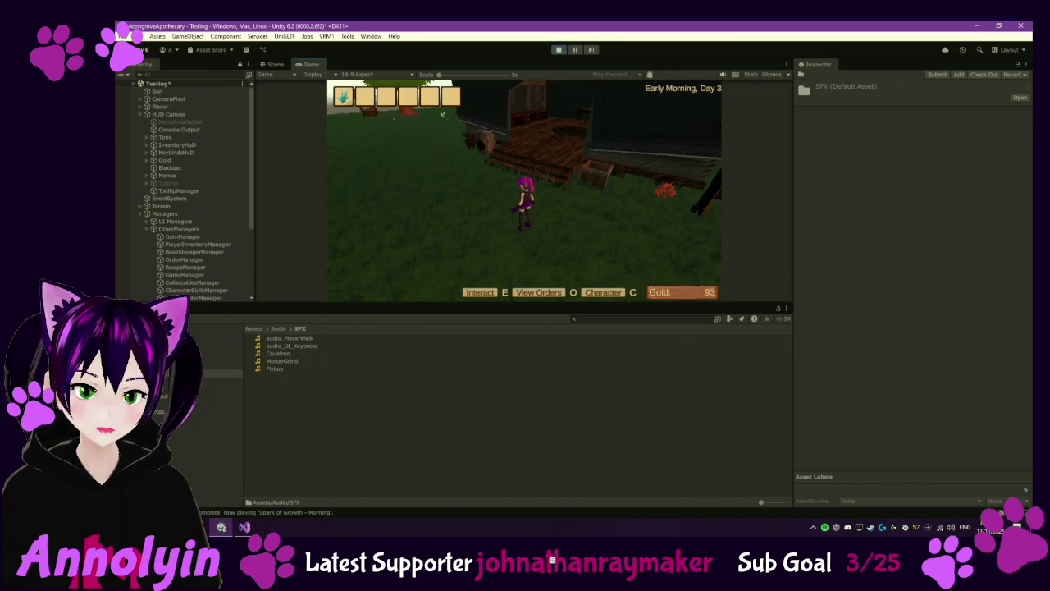
pyautogui.press('Escape')
pyautogui.click(534, 219)
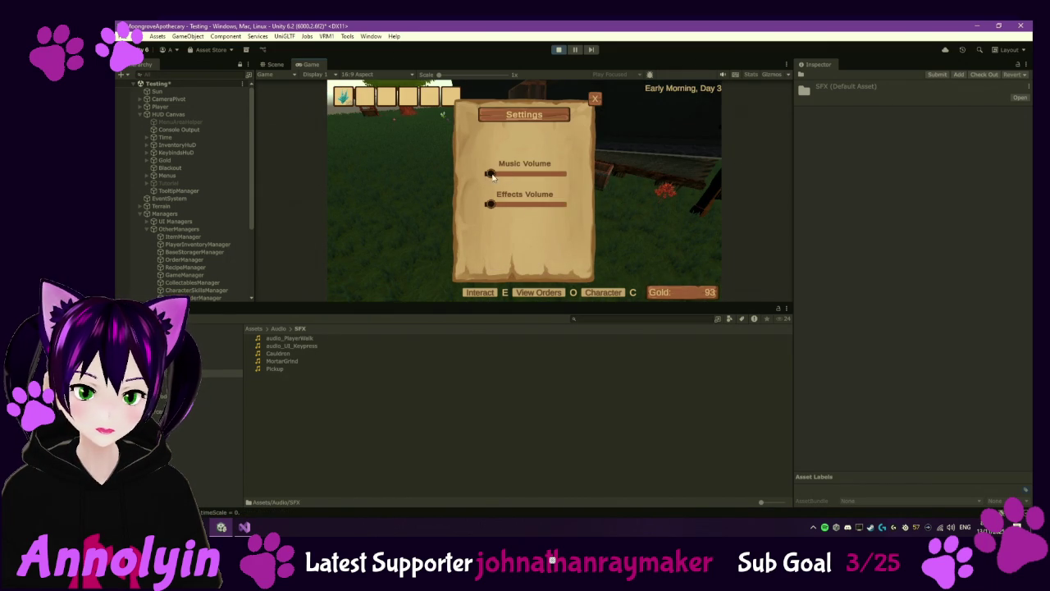
pyautogui.press('Escape')
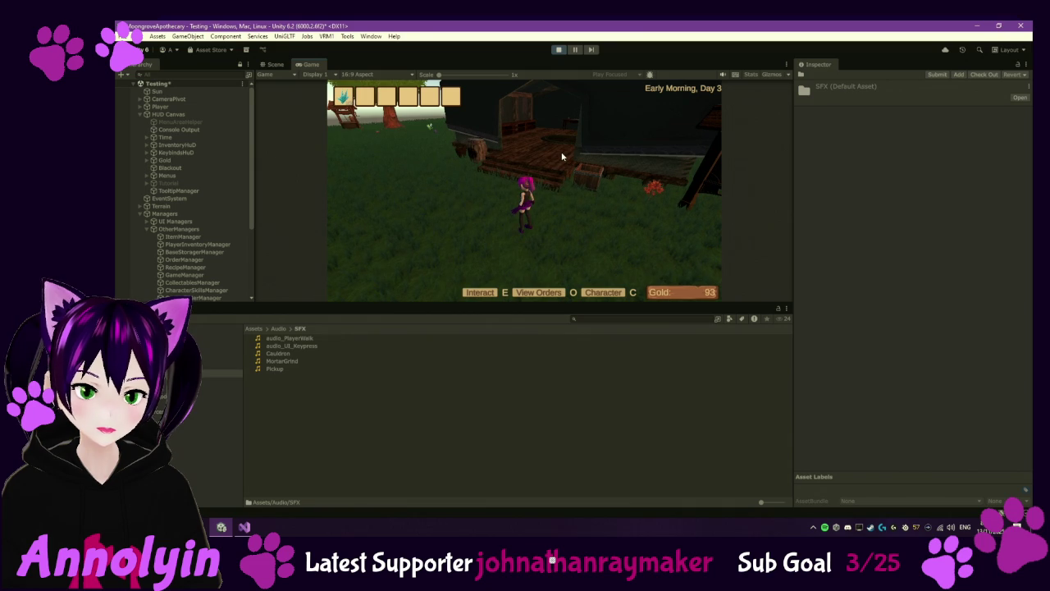
pyautogui.press('Escape')
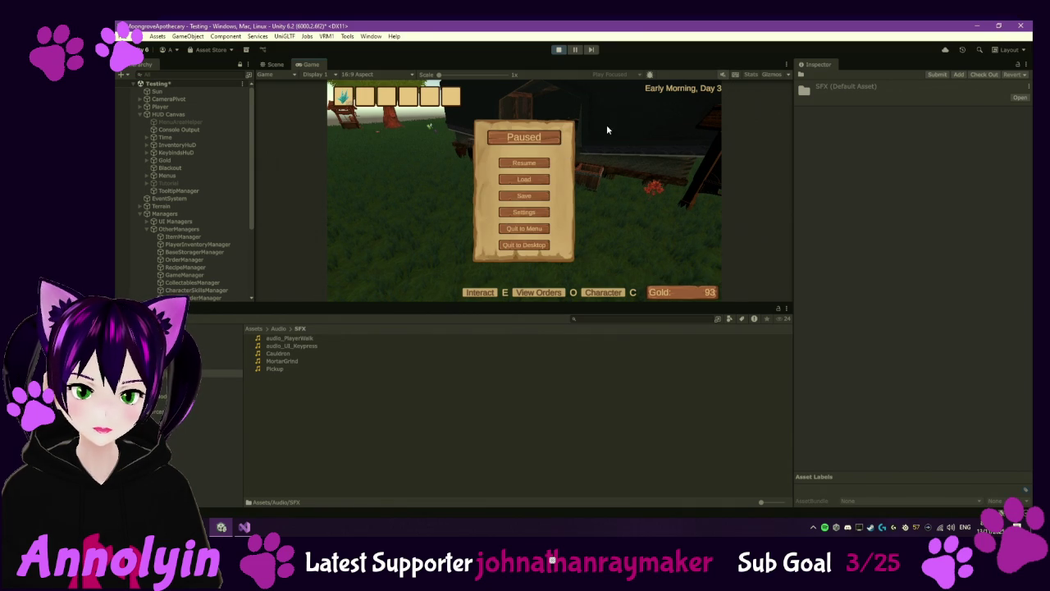
pyautogui.click(539, 165)
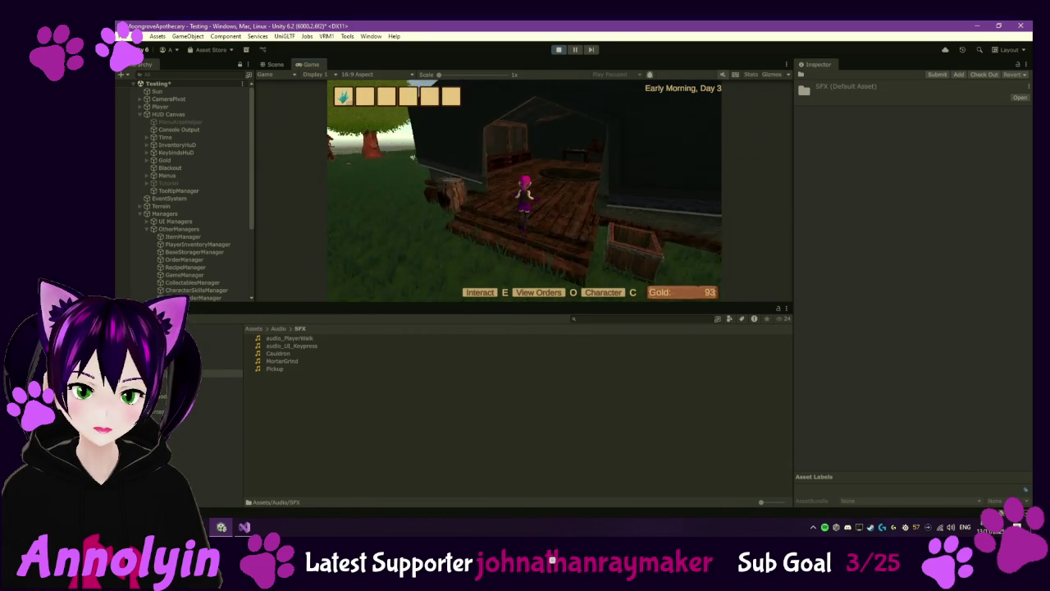
pyautogui.press('w')
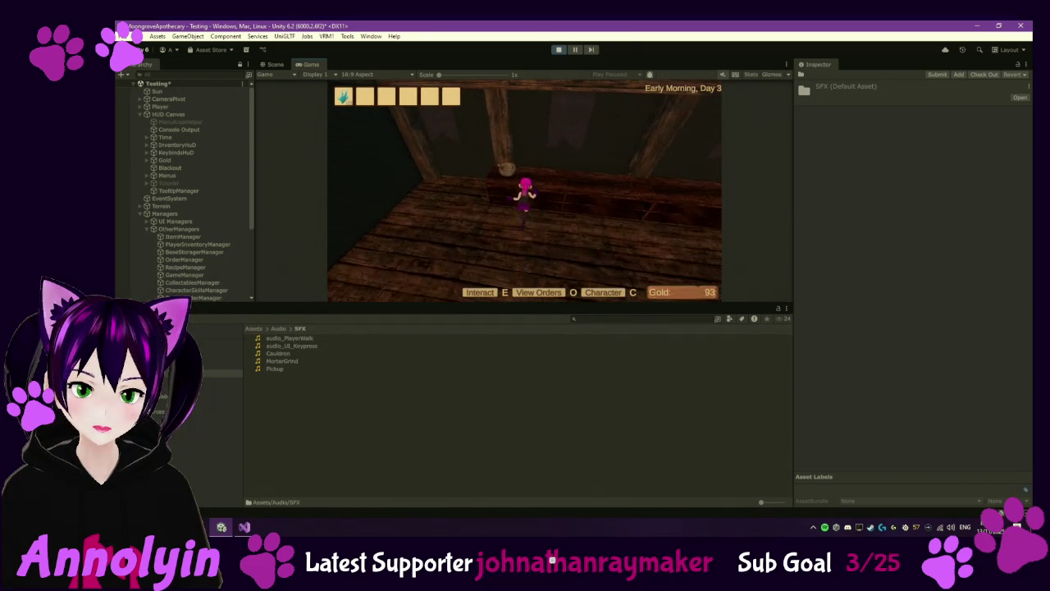
pyautogui.press('e')
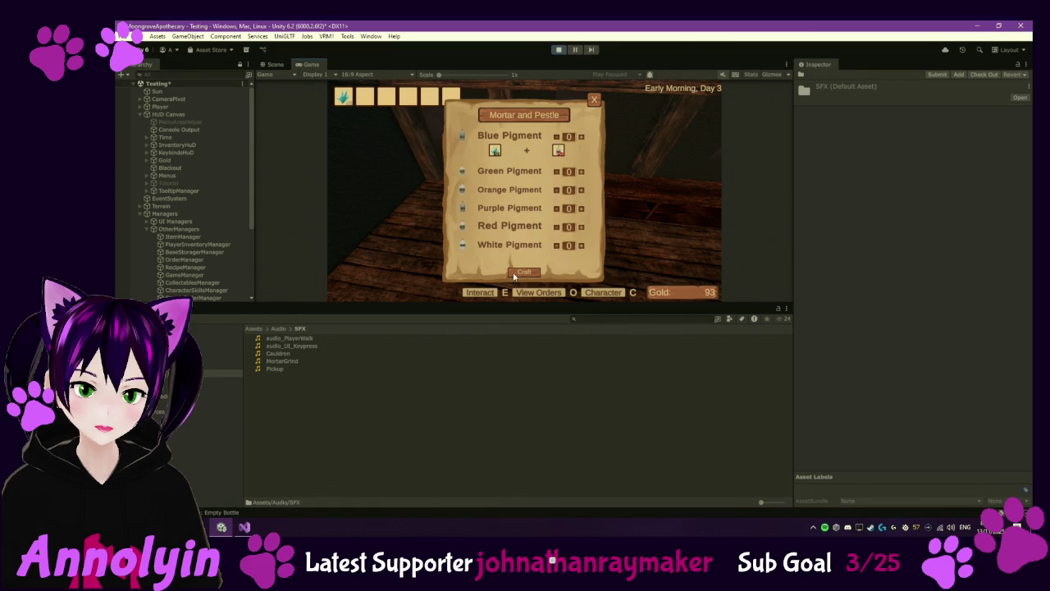
pyautogui.press('e')
pyautogui.press('Escape')
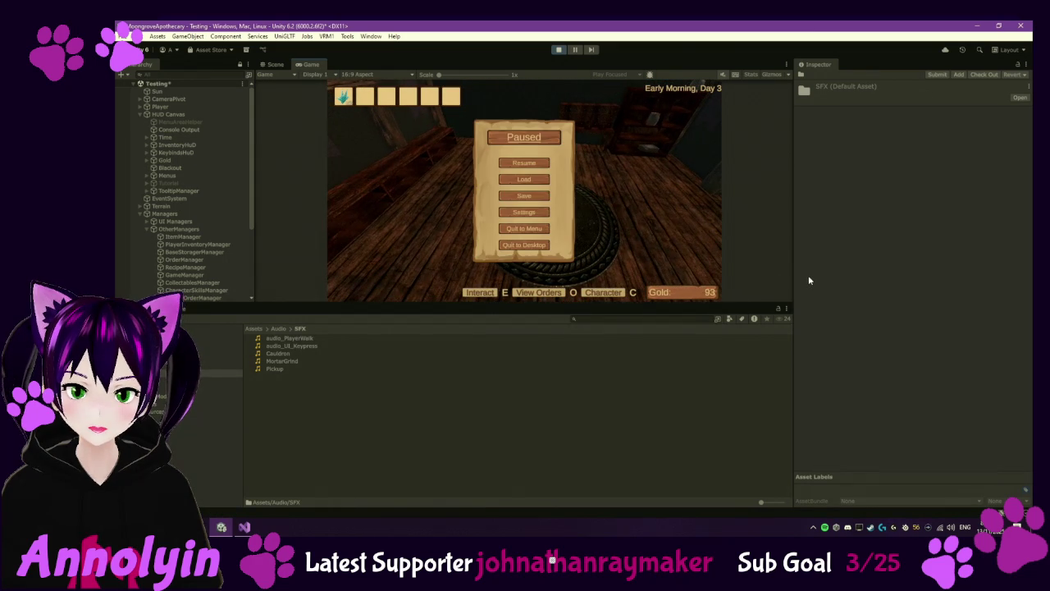
pyautogui.click(529, 180)
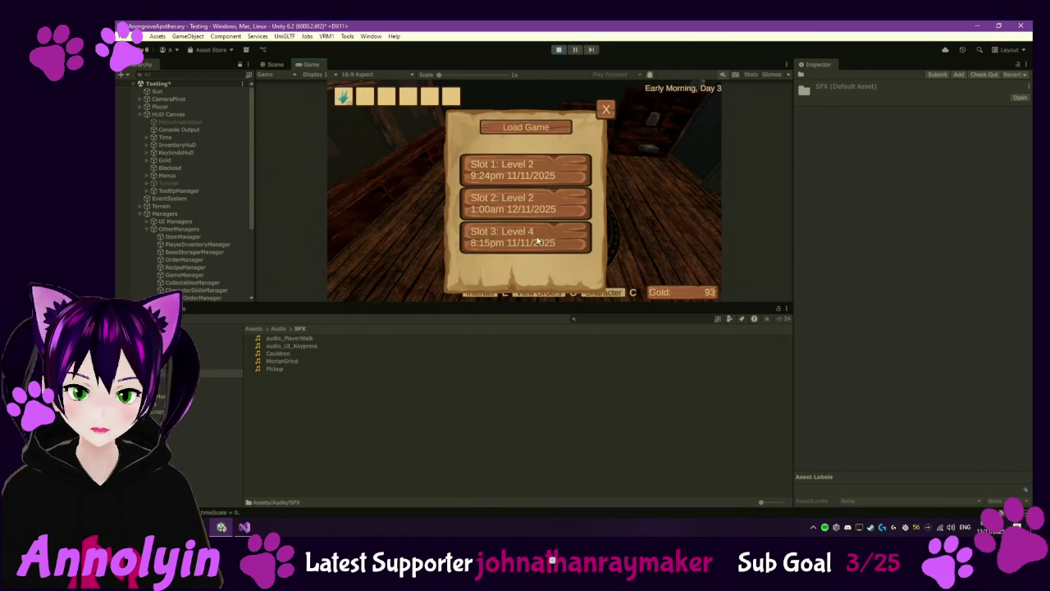
# Step: Close Load Game, resume, and check the storage at the shelves
pyautogui.click(605, 110)
pyautogui.press('Escape')
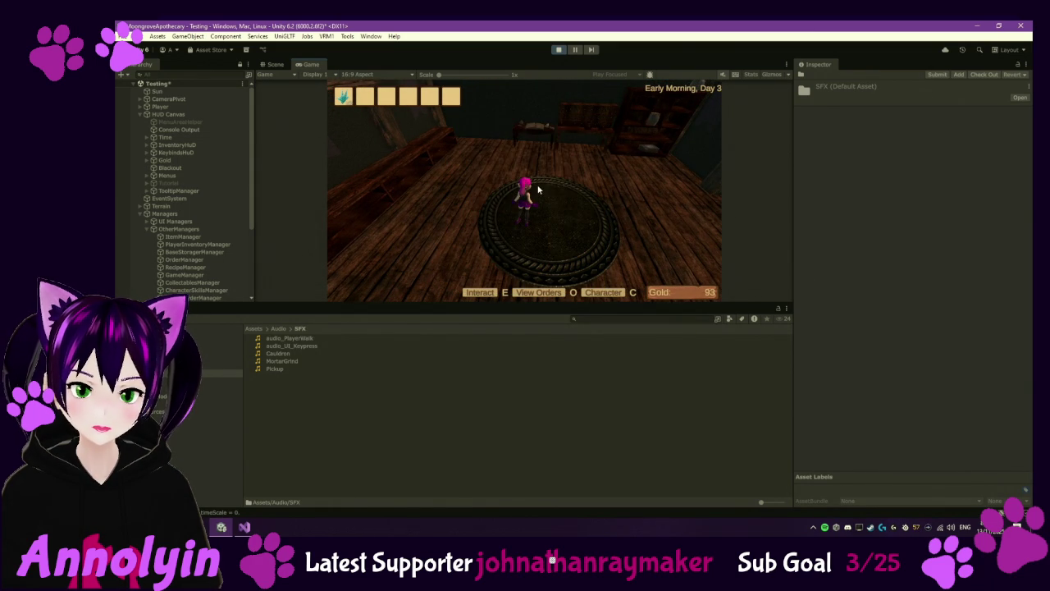
pyautogui.press('w')
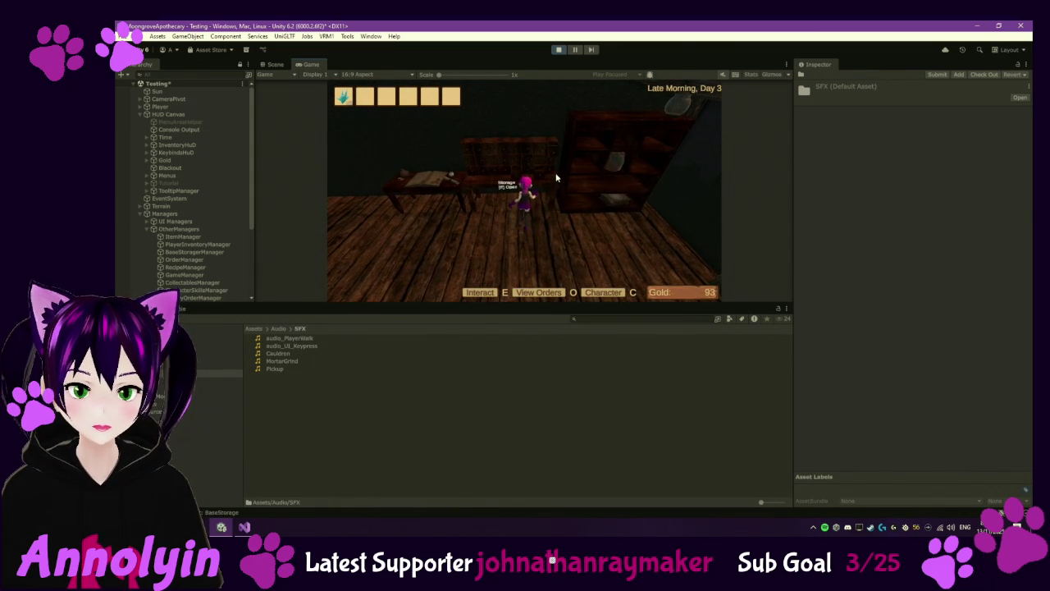
pyautogui.press('e')
pyautogui.press('Escape')
# Step: Start drying Dried Brush Sage at the drying rack, then pause and exit play mode
pyautogui.press('w')
pyautogui.press('e')
pyautogui.click(550, 139)
pyautogui.click(505, 140)
pyautogui.click(534, 274)
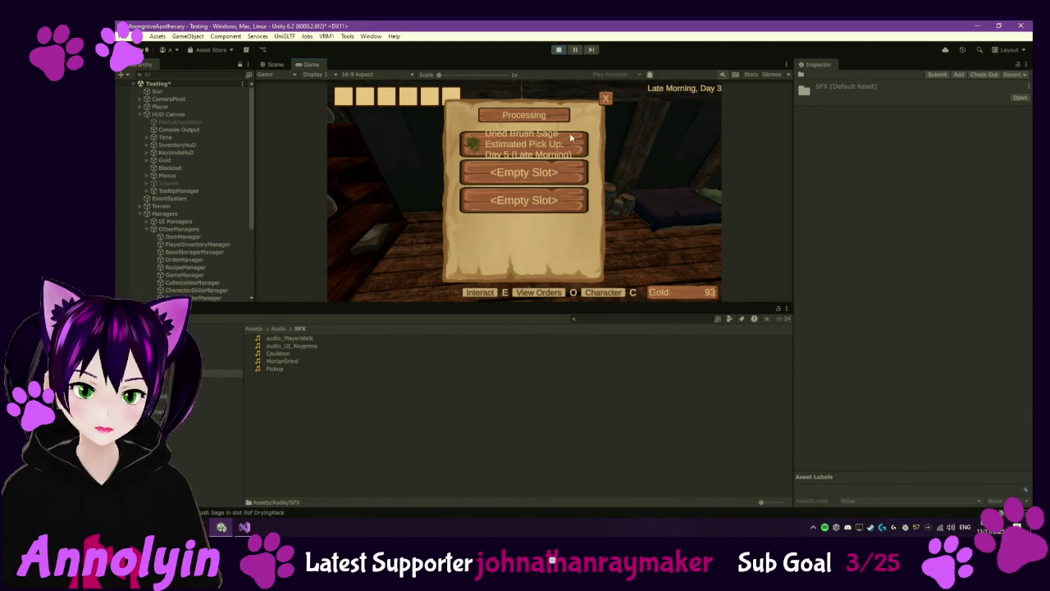
pyautogui.press('Escape')
pyautogui.press('e')
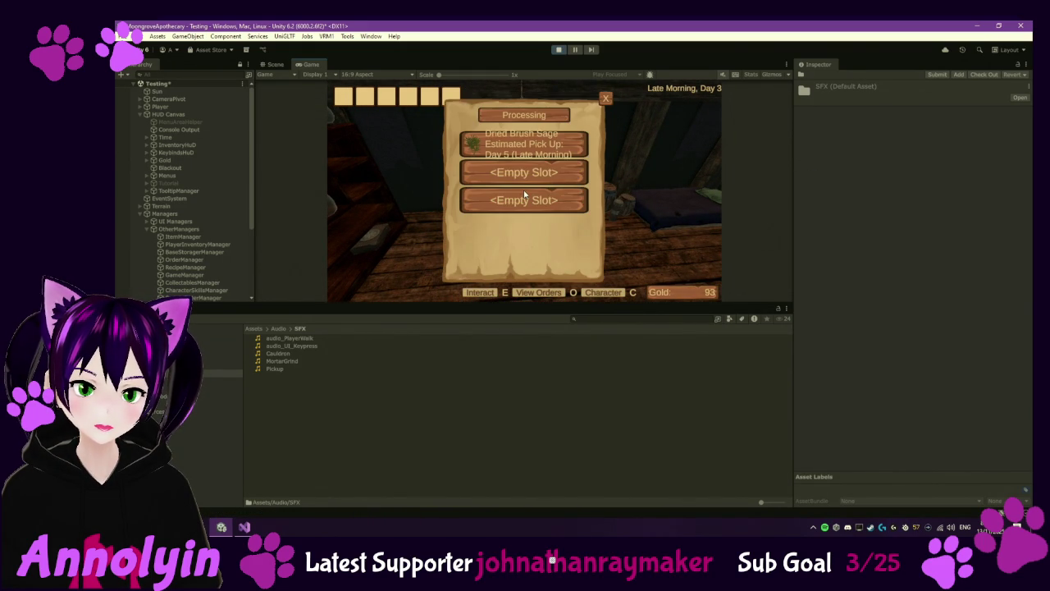
pyautogui.press('Escape')
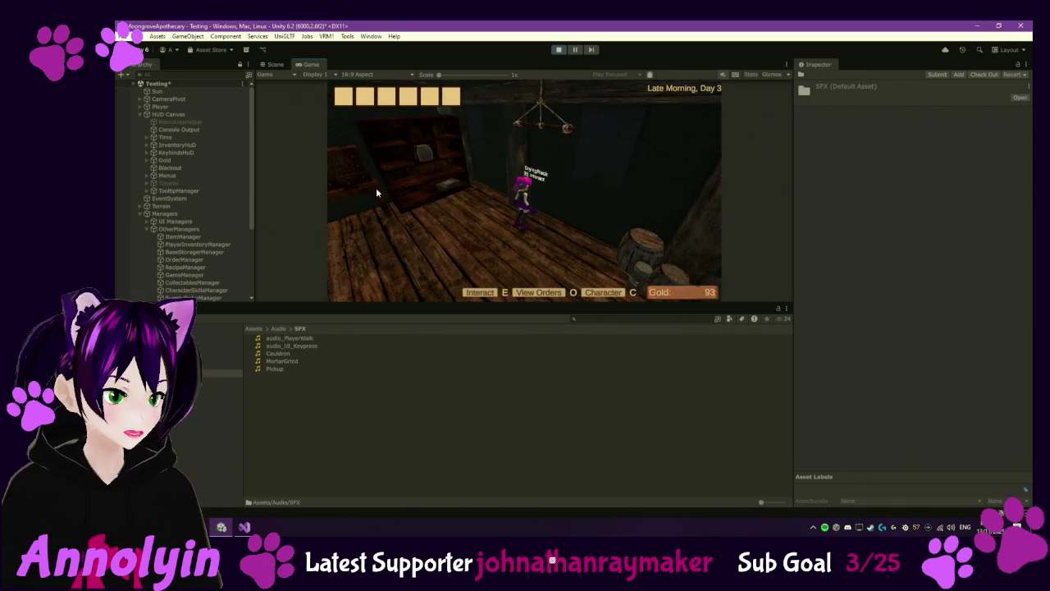
pyautogui.press('Escape')
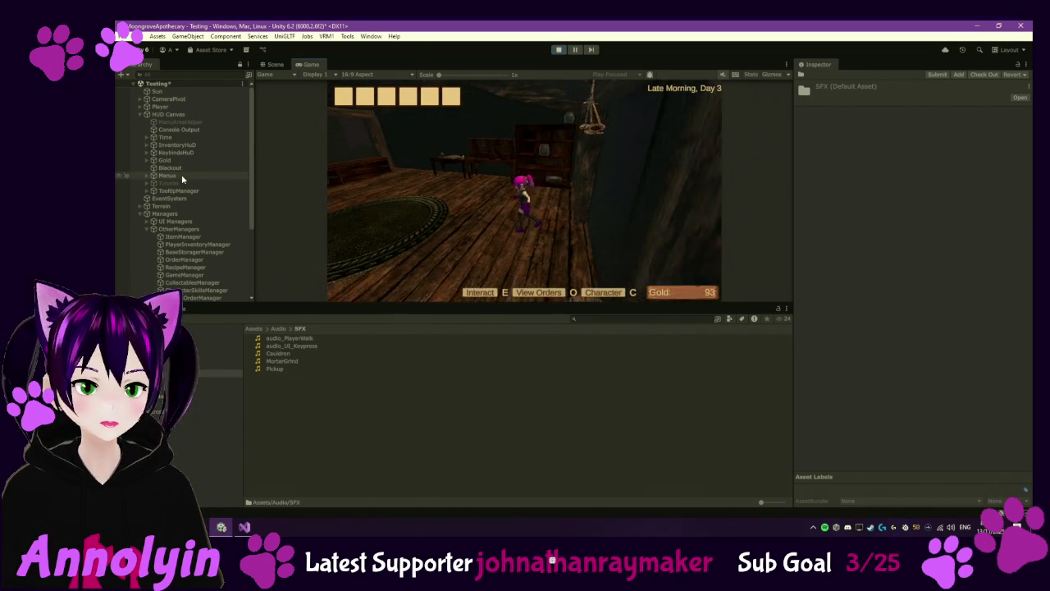
pyautogui.press('Escape')
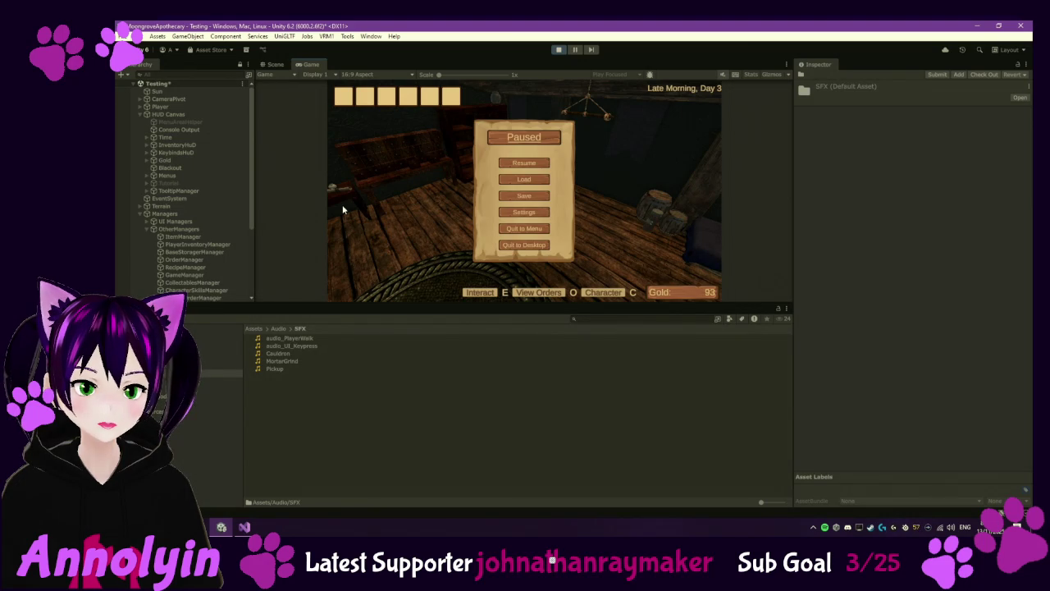
pyautogui.click(559, 50)
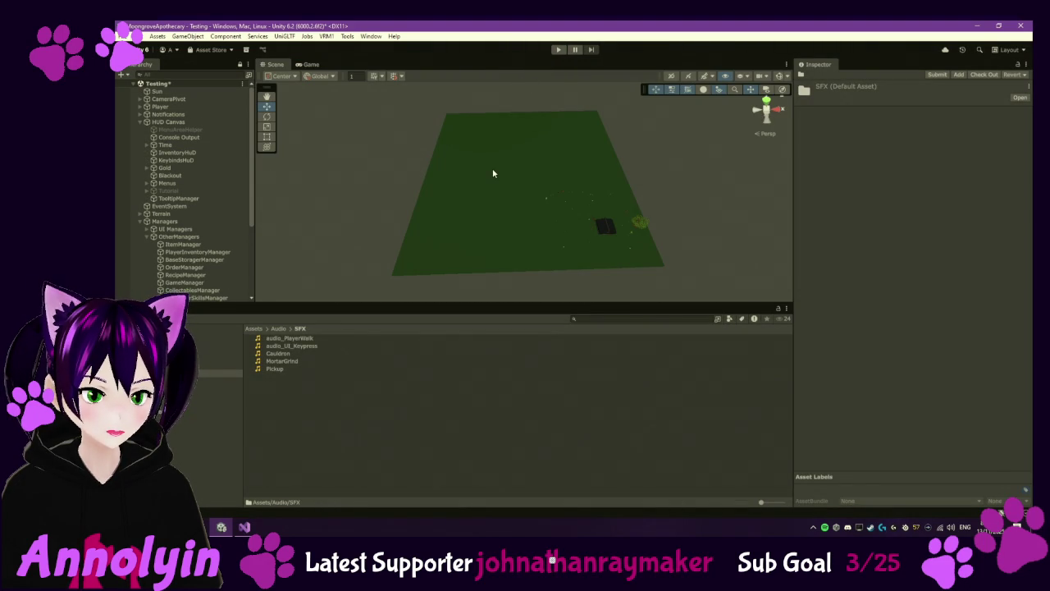
# Step: Collapse OtherManagers in the Hierarchy and show the top-level Assets folder in the Project panel
pyautogui.click(149, 237)
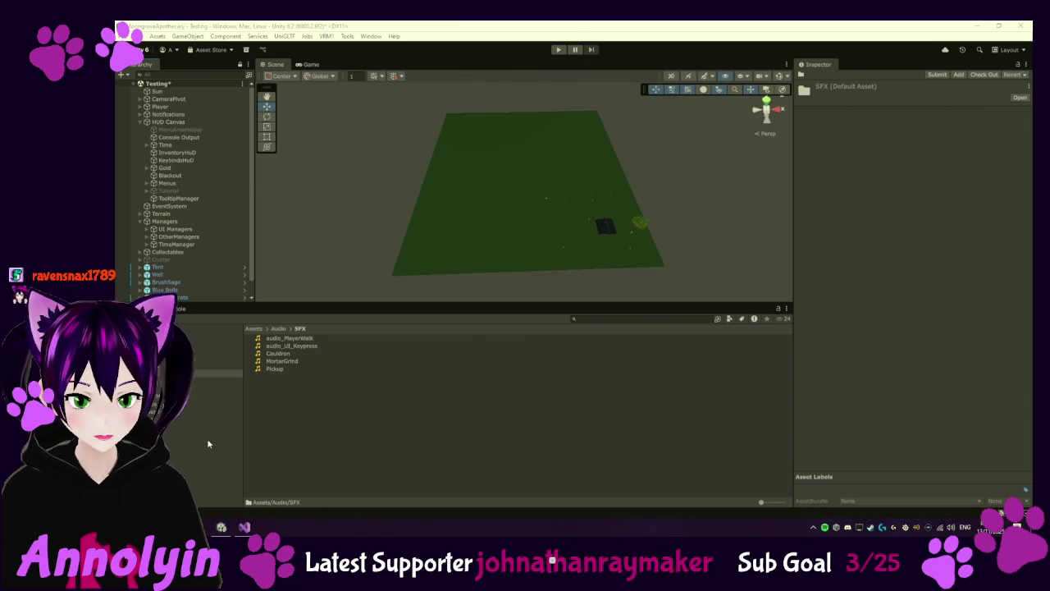
pyautogui.click(210, 342)
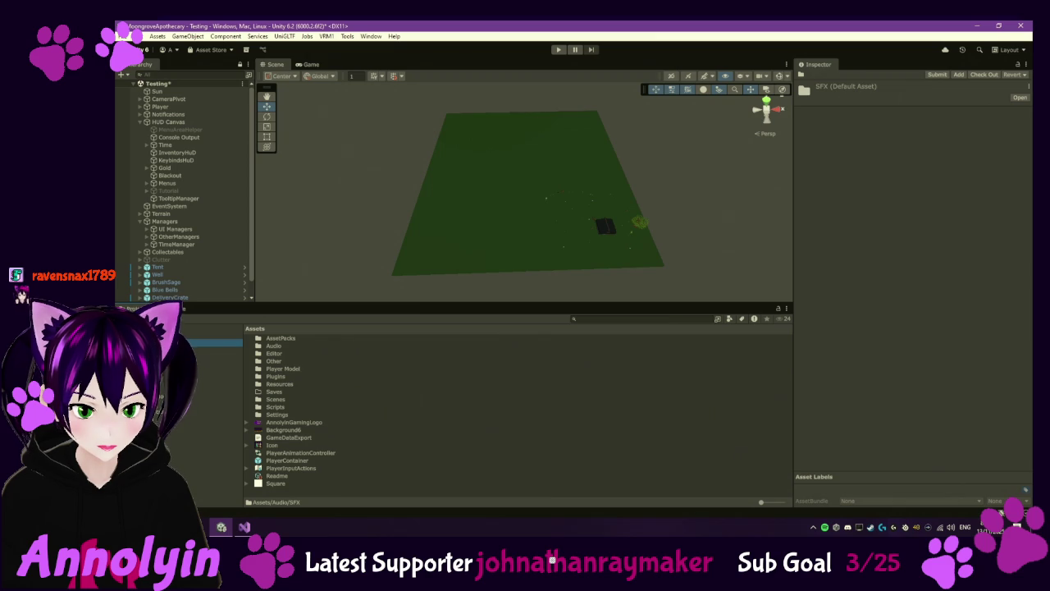
# Step: Submit a version-control changeset on Assets described 'Fixed errors', then select GameDataExport
pyautogui.rightClick(158, 343)
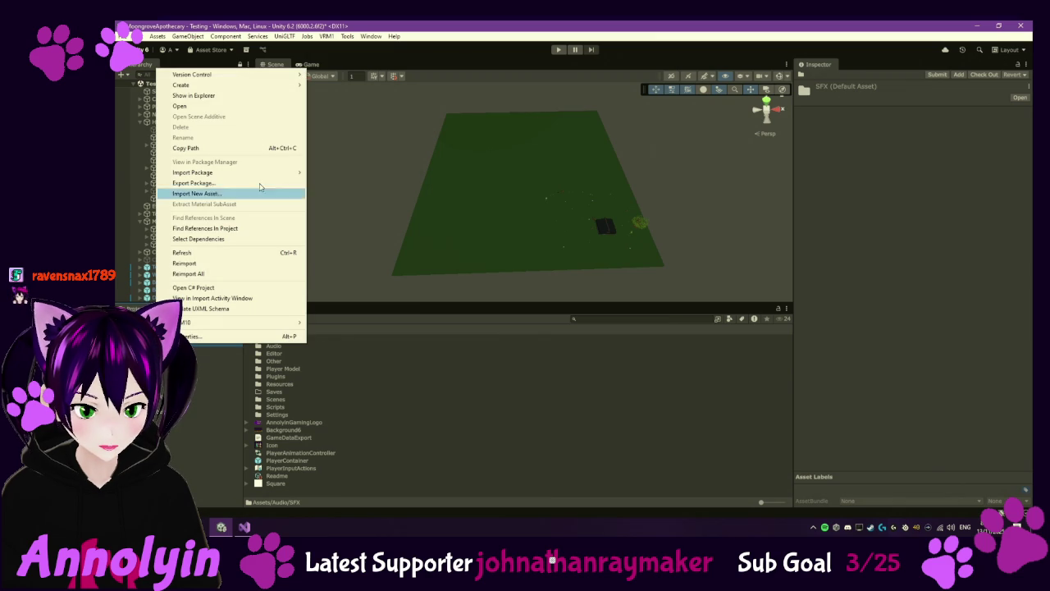
pyautogui.moveTo(230, 74)
pyautogui.click(344, 84)
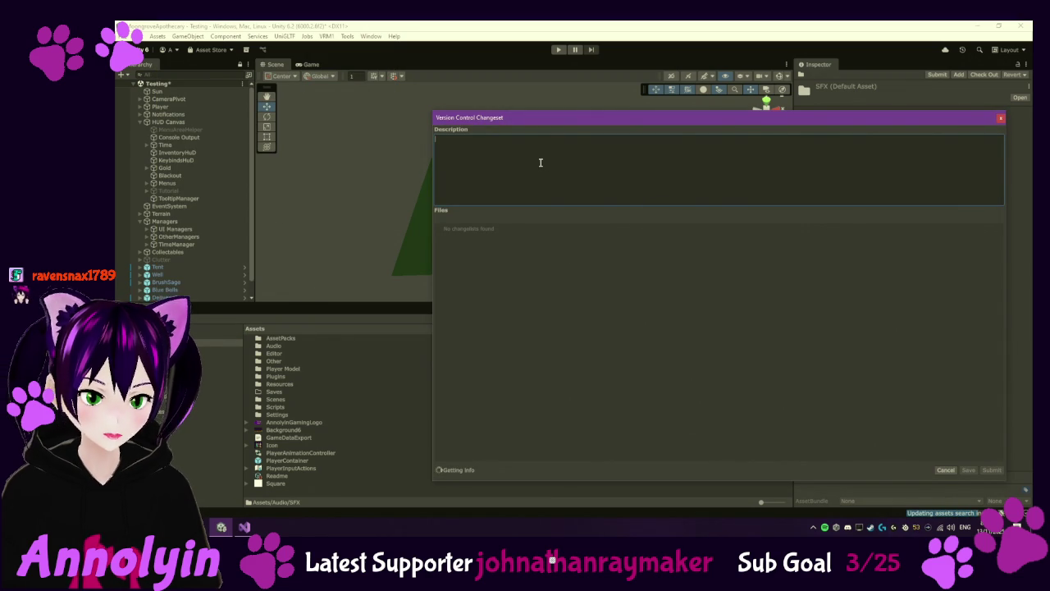
pyautogui.write('Fixed e')
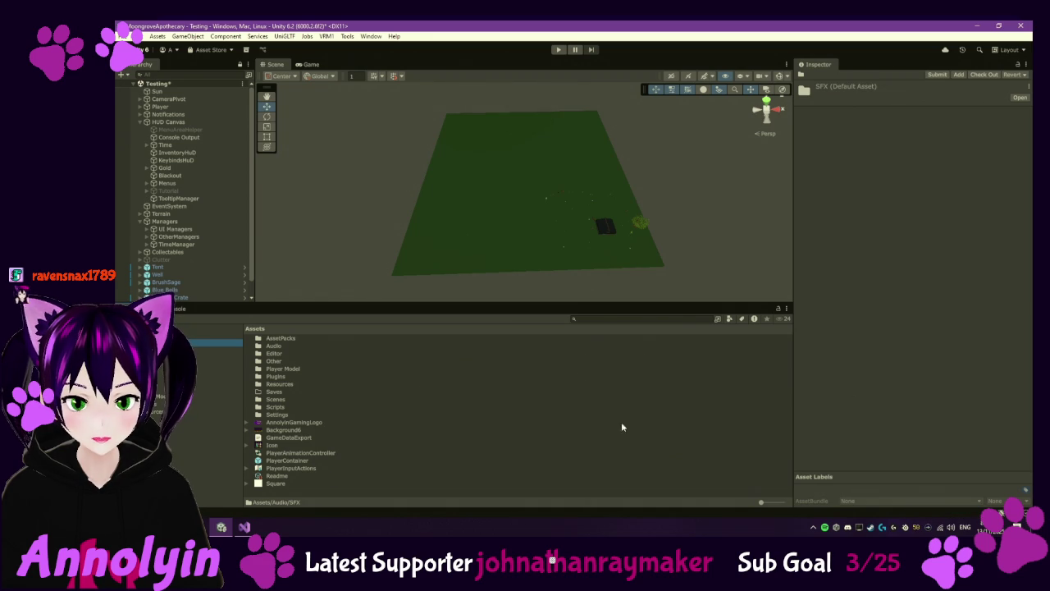
pyautogui.click(302, 438)
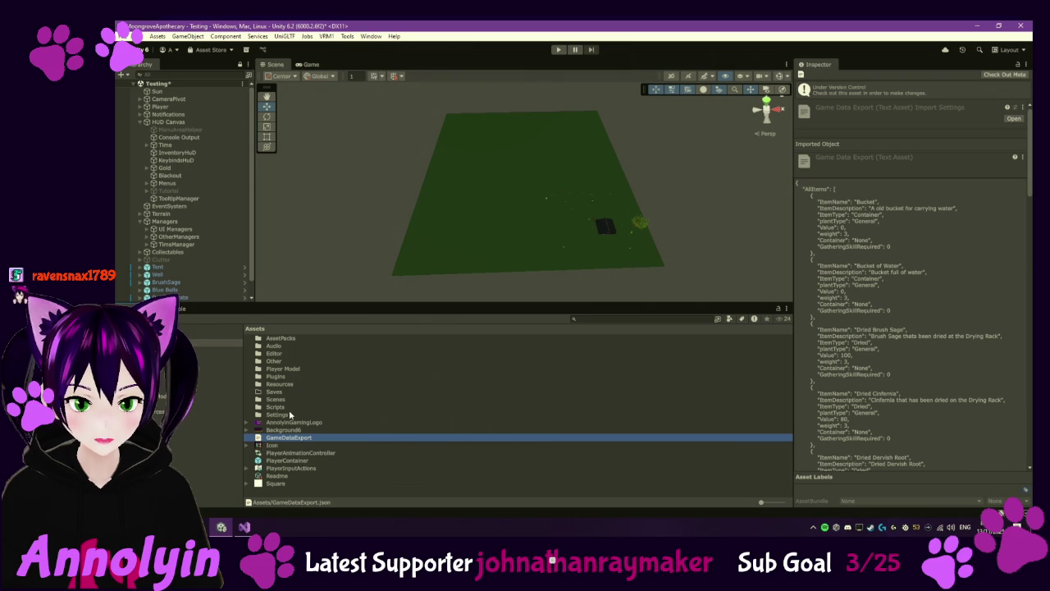
# Step: Scroll through the Console log, then go back to the Project asset list
pyautogui.click(180, 309)
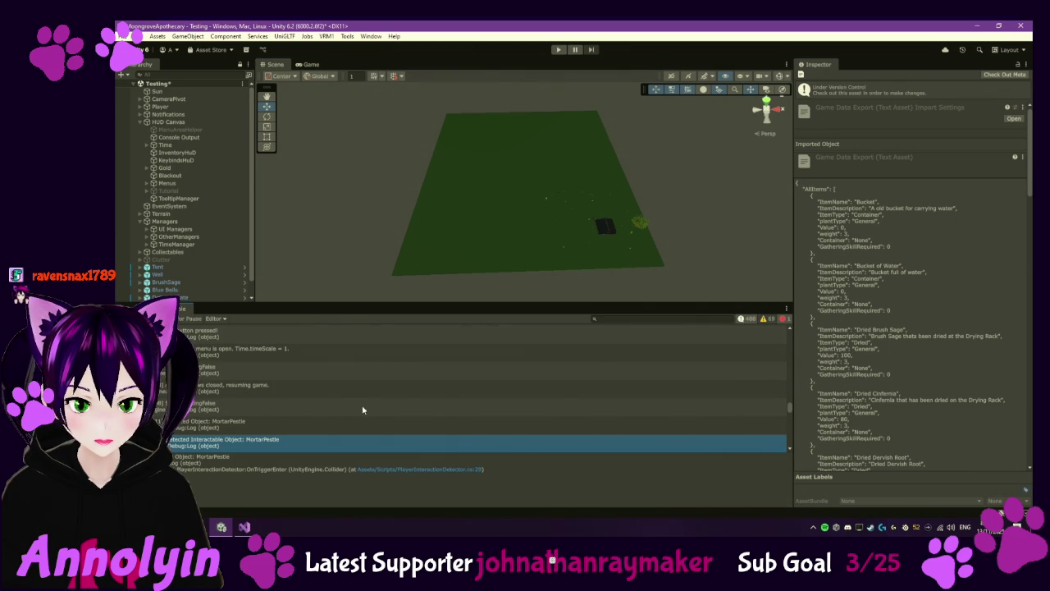
pyautogui.scroll(-3, 368, 408)
pyautogui.scroll(-3, 369, 408)
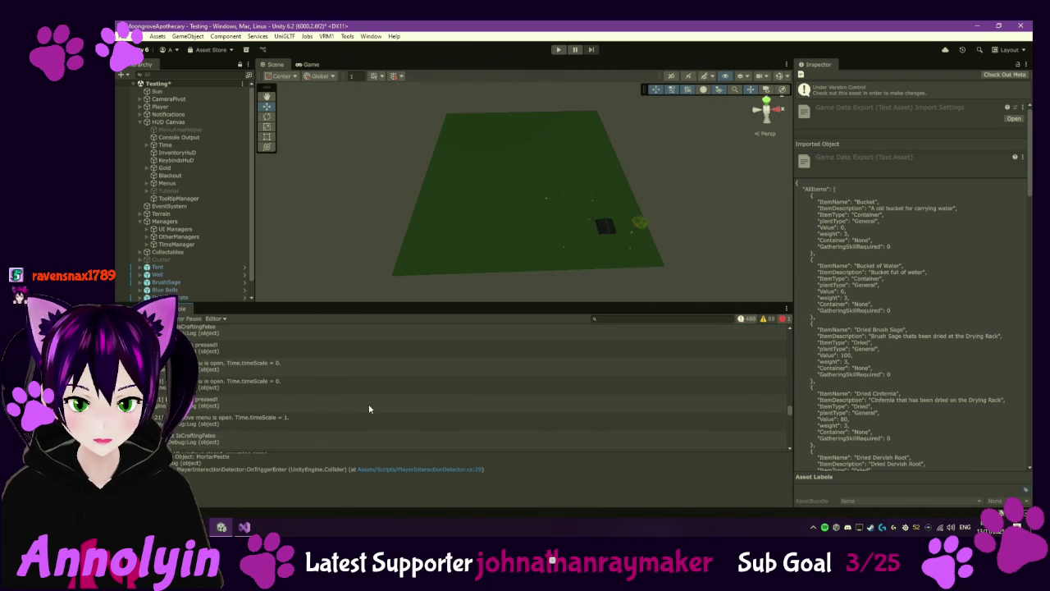
pyautogui.scroll(-3, 369, 408)
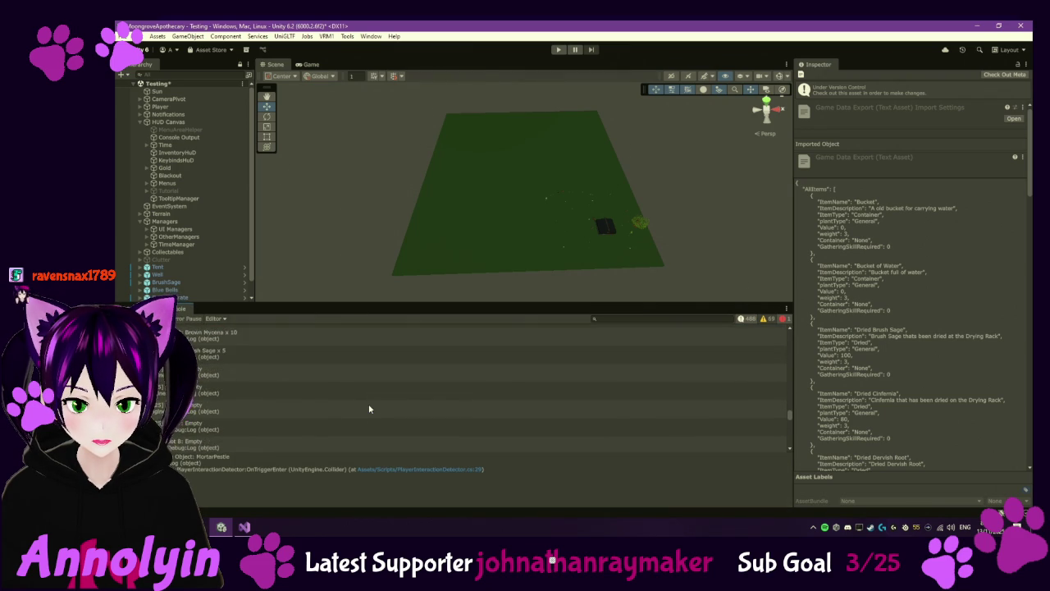
pyautogui.scroll(-5, 372, 417)
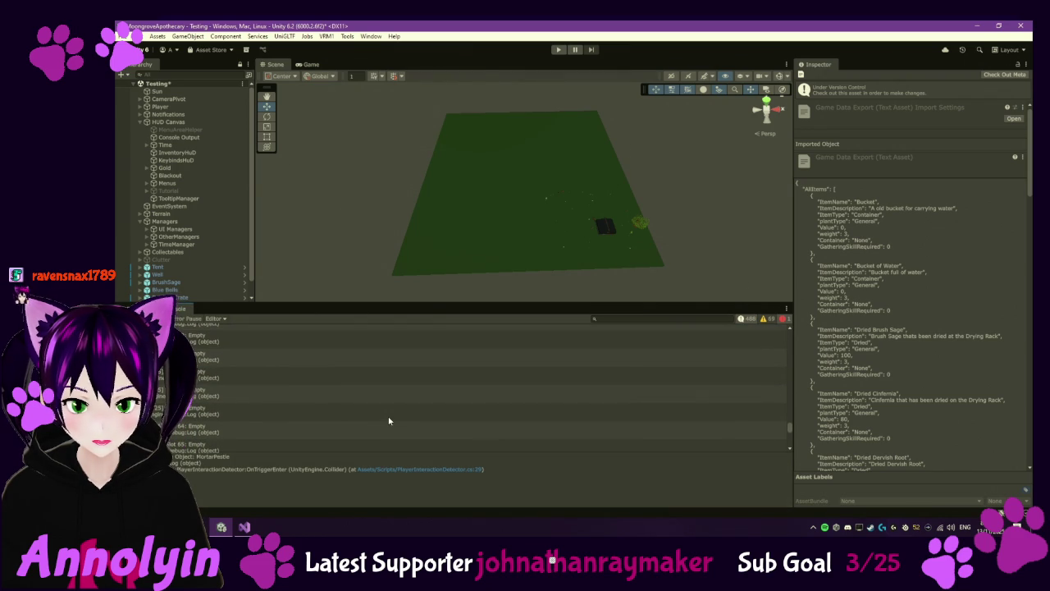
pyautogui.scroll(-5, 389, 421)
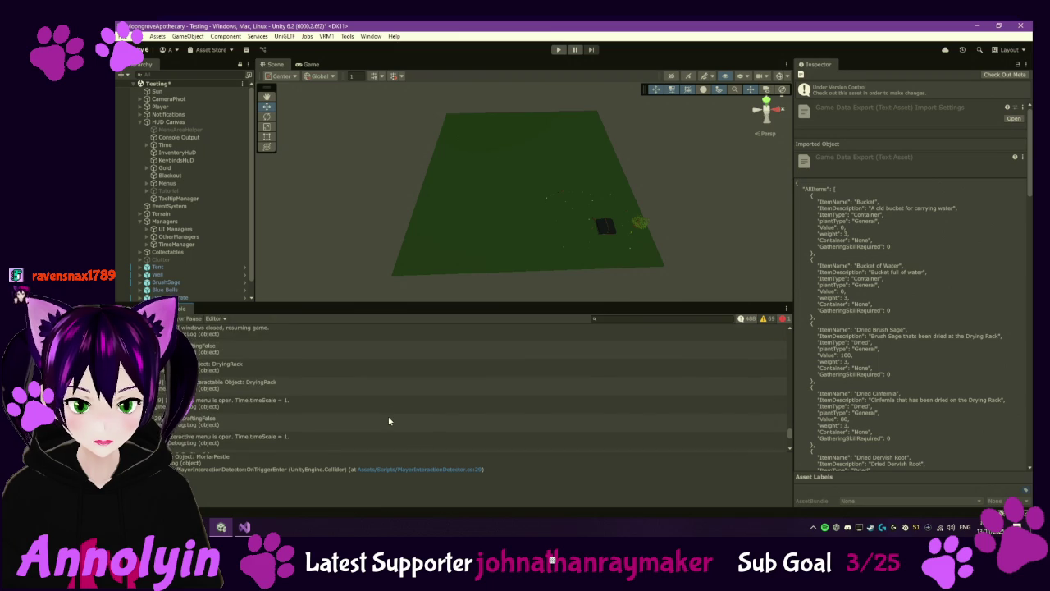
pyautogui.scroll(-3, 389, 421)
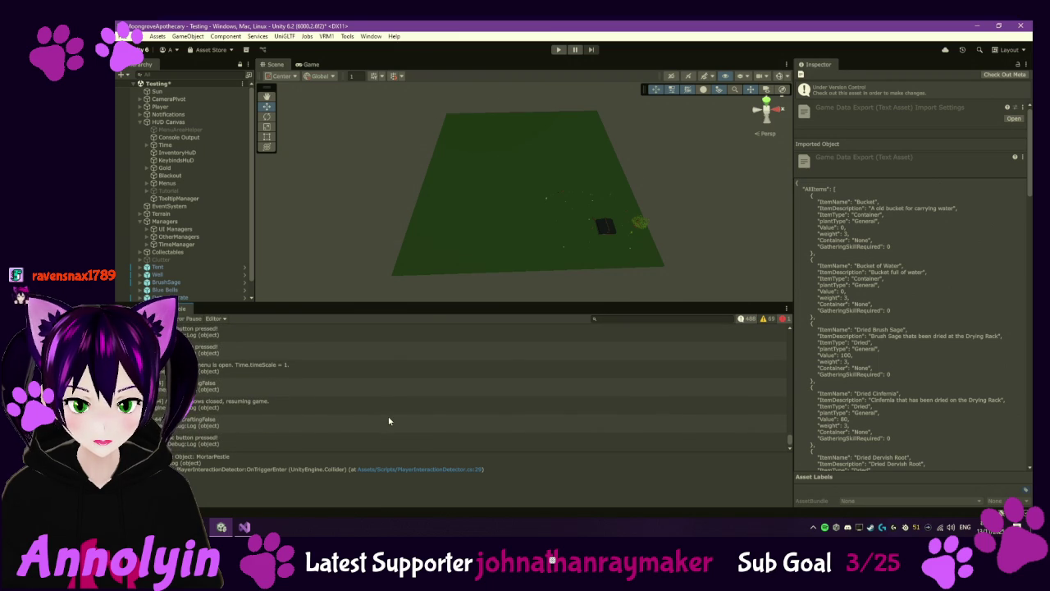
pyautogui.click(164, 309)
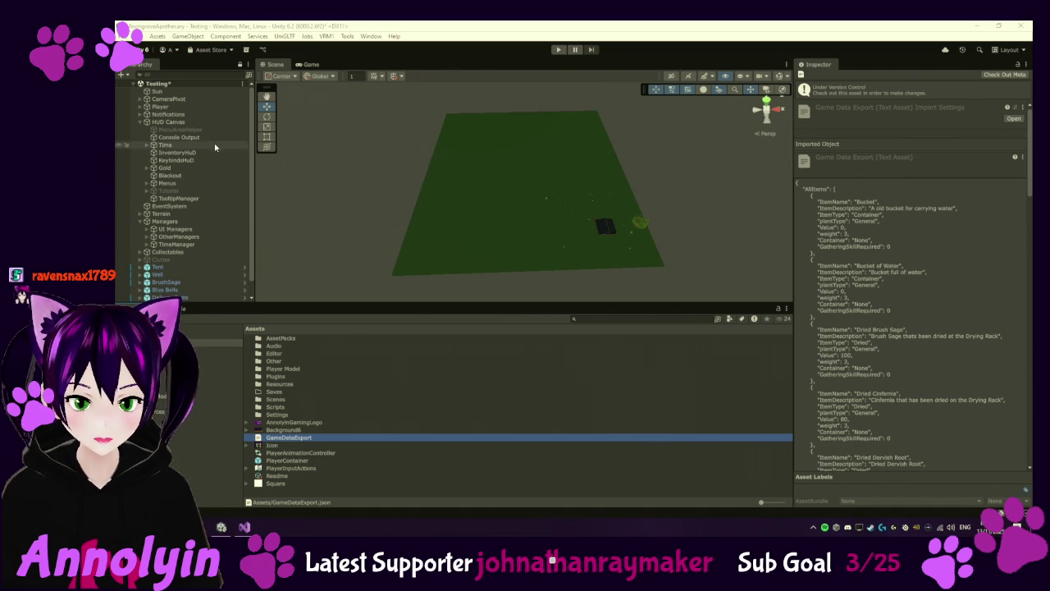
# Step: Save the Testing scene, then check out OrderManager in Scripts and open it in Visual Studio
pyautogui.click(184, 87)
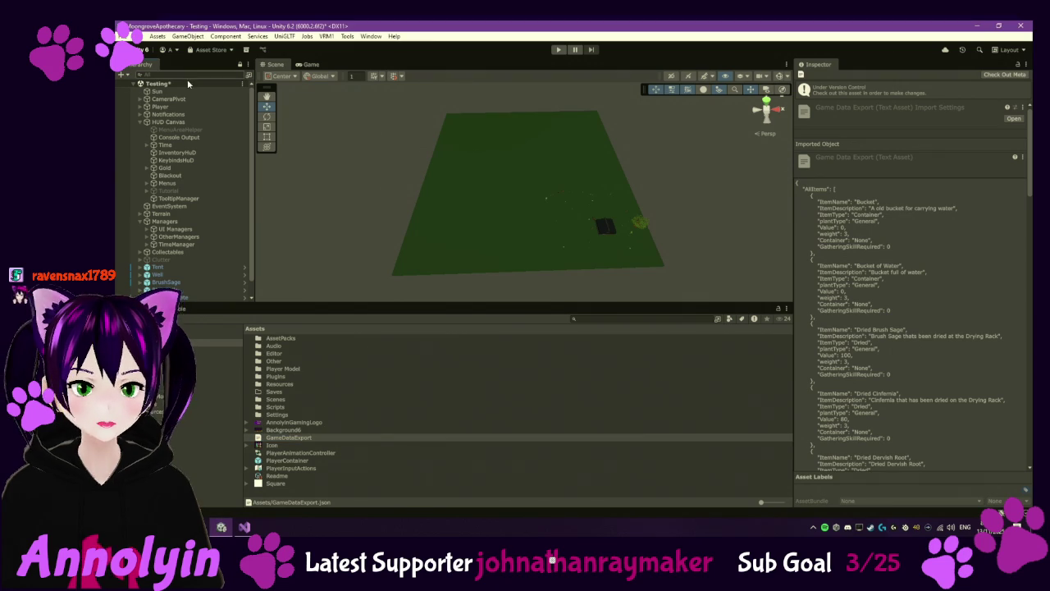
pyautogui.hotkey('ctrl', 's')
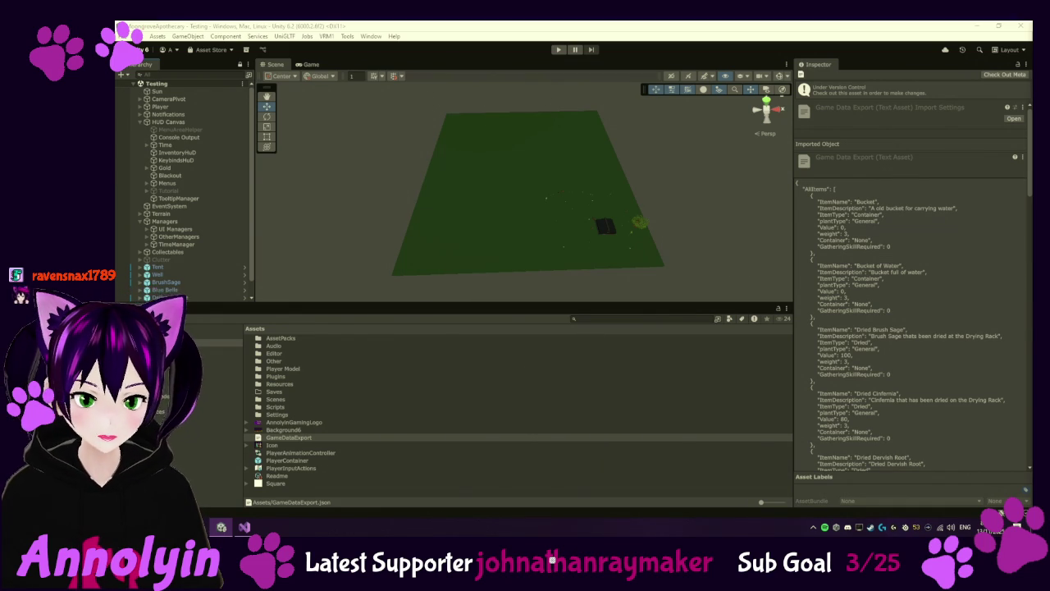
pyautogui.click(220, 402)
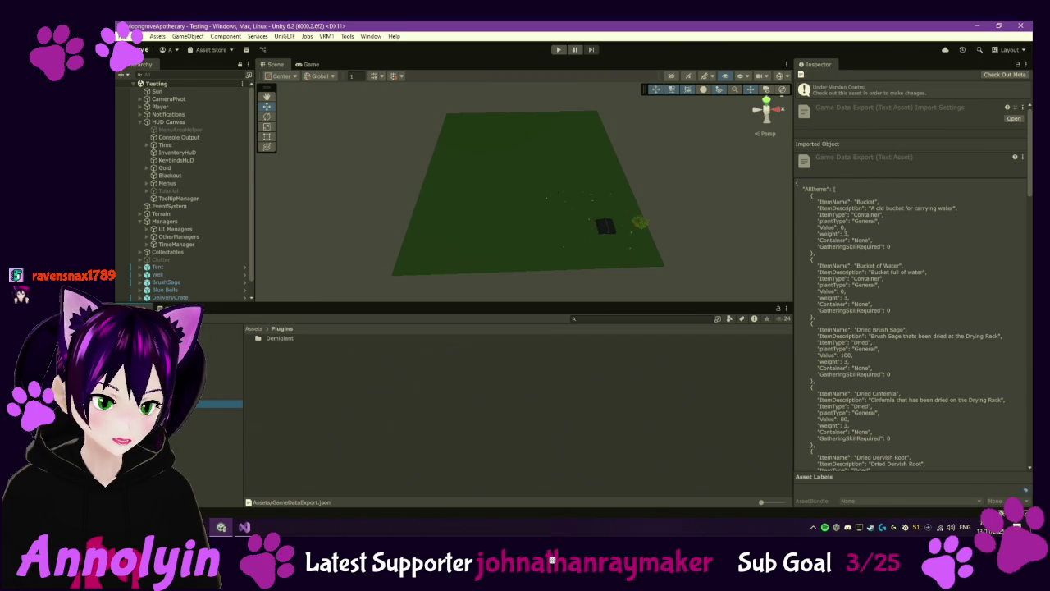
pyautogui.click(220, 433)
pyautogui.scroll(-5, 301, 430)
pyautogui.click(294, 428)
pyautogui.rightClick(292, 429)
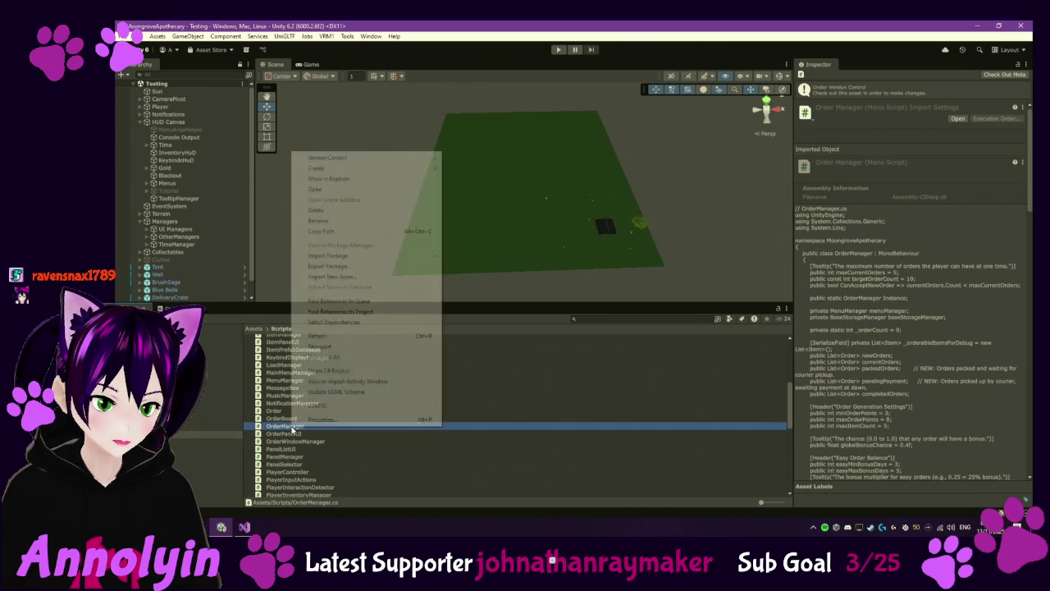
pyautogui.moveTo(336, 157)
pyautogui.click(472, 169)
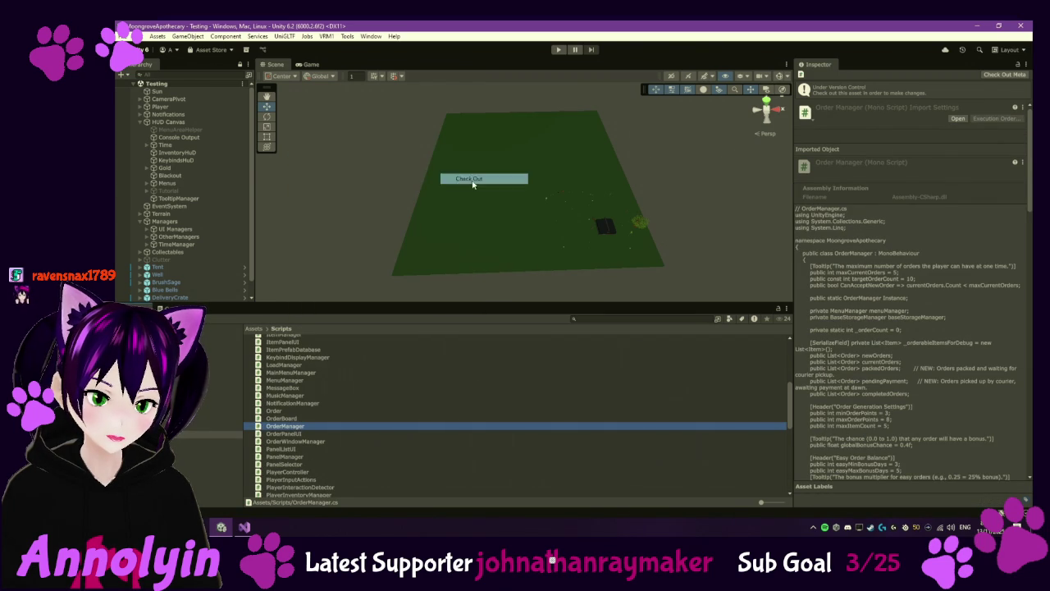
pyautogui.doubleClick(280, 427)
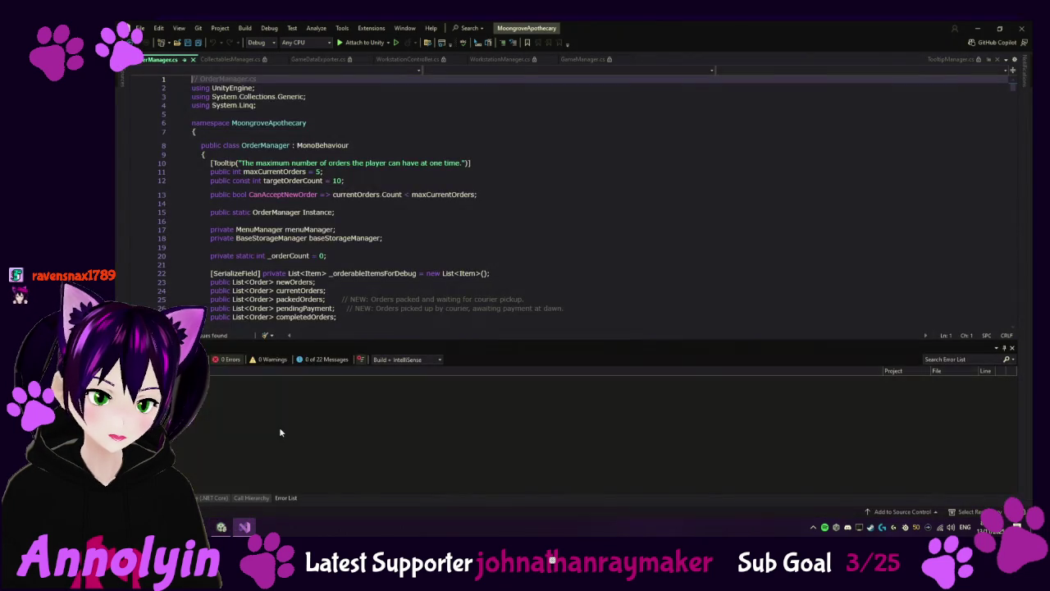
# Step: Jump from the RefreshNewOrders call in OnDayPassed to its definition
pyautogui.scroll(-20, 447, 285)
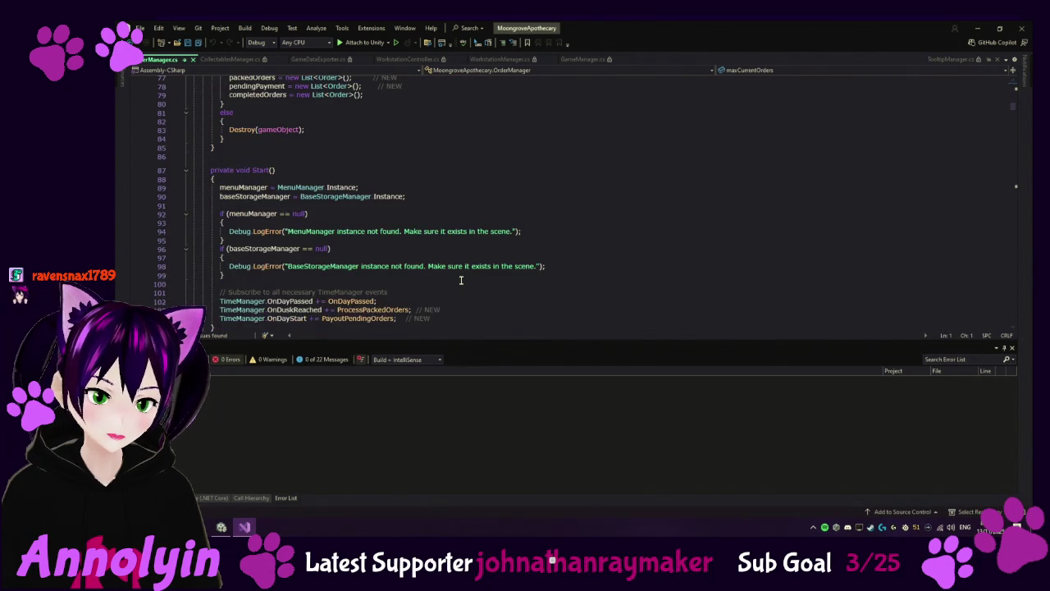
pyautogui.scroll(-14, 461, 280)
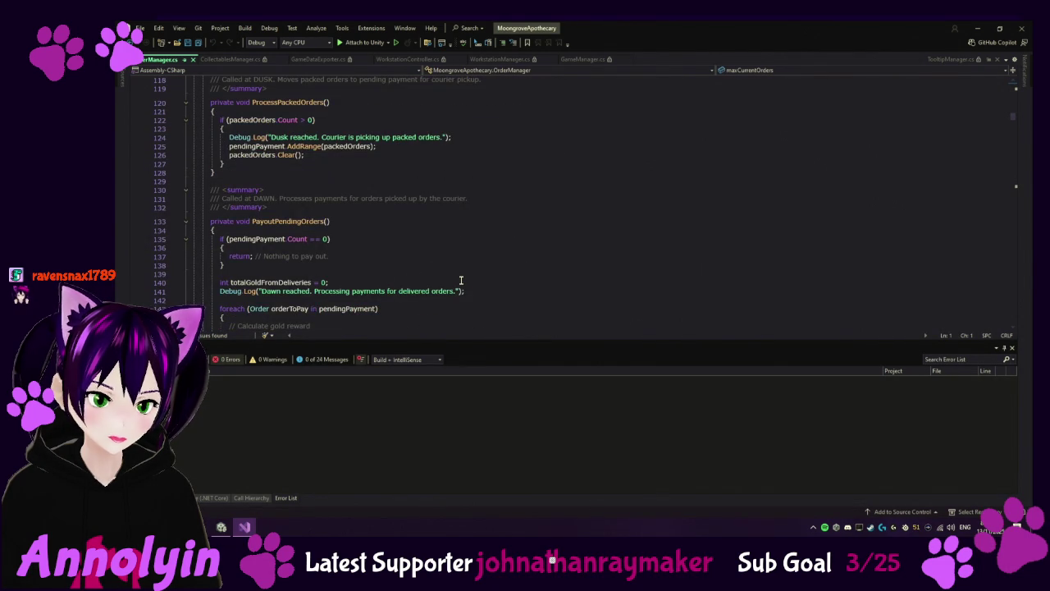
pyautogui.scroll(-18, 461, 279)
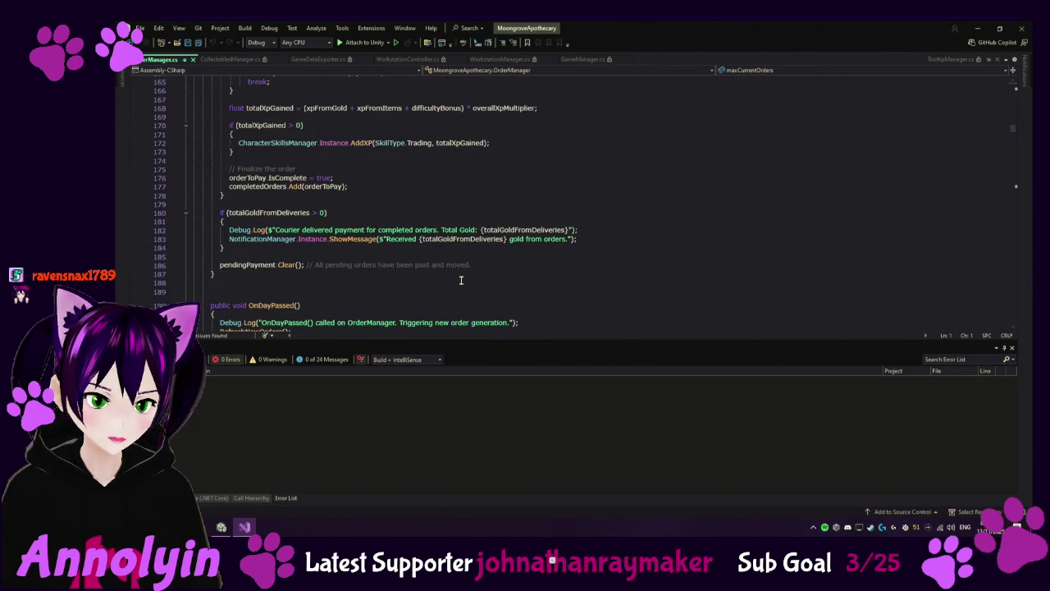
pyautogui.scroll(-3, 461, 280)
pyautogui.scroll(-4, 461, 280)
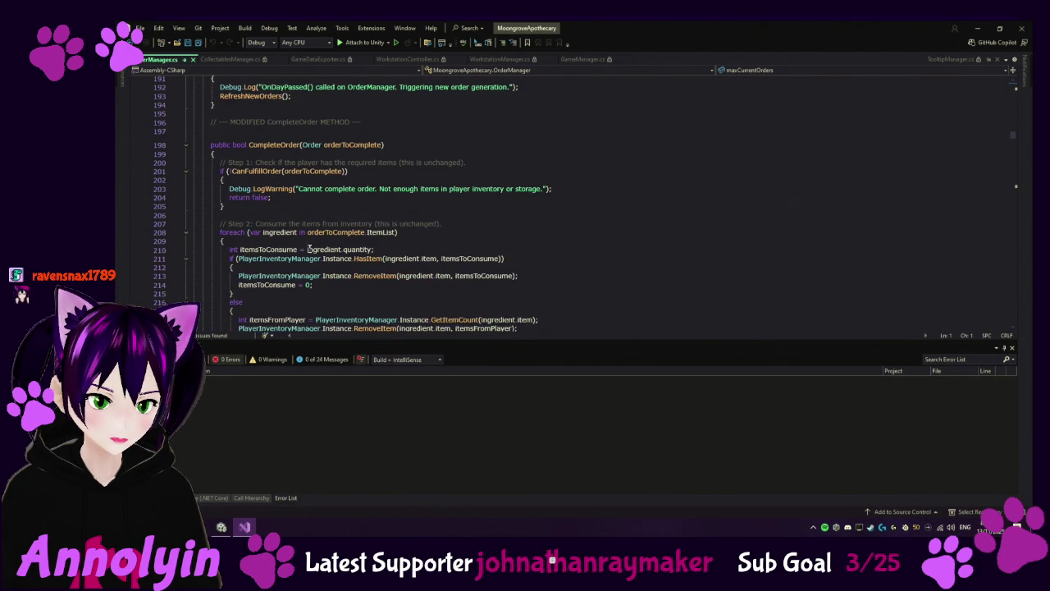
pyautogui.click(265, 96)
pyautogui.rightClick(266, 96)
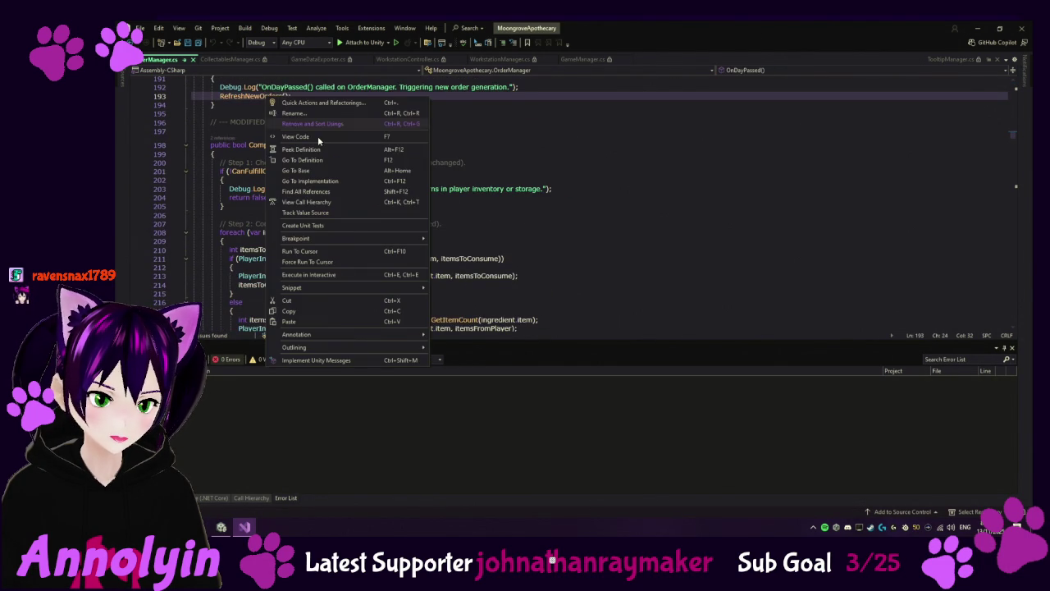
pyautogui.click(321, 159)
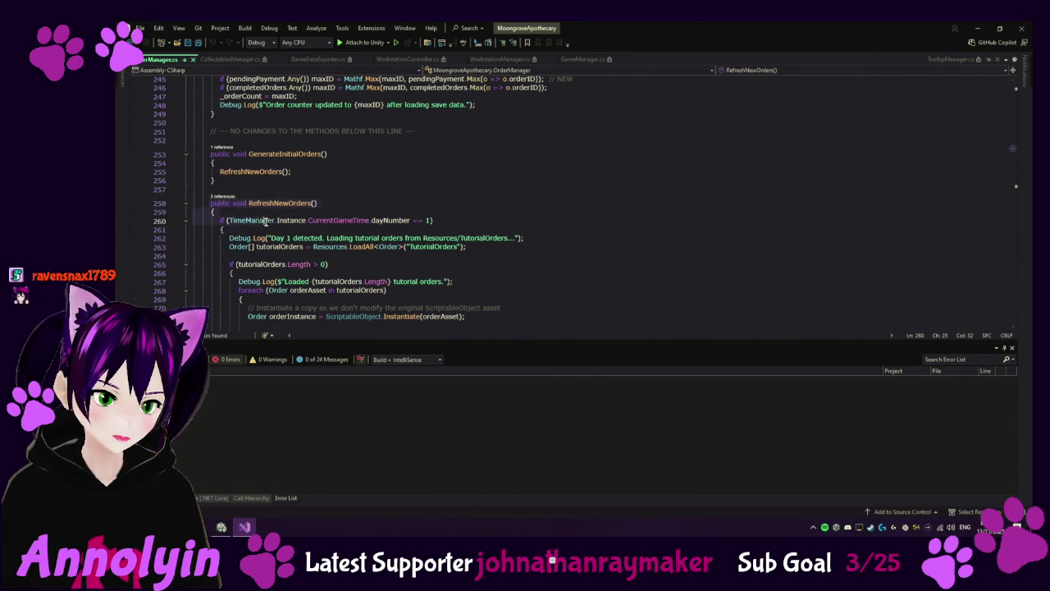
# Step: Read through the orderable items setup, plant check, duplicate removal and no-items warning
pyautogui.scroll(-12, 291, 255)
pyautogui.click(291, 256)
pyautogui.scroll(-12, 291, 255)
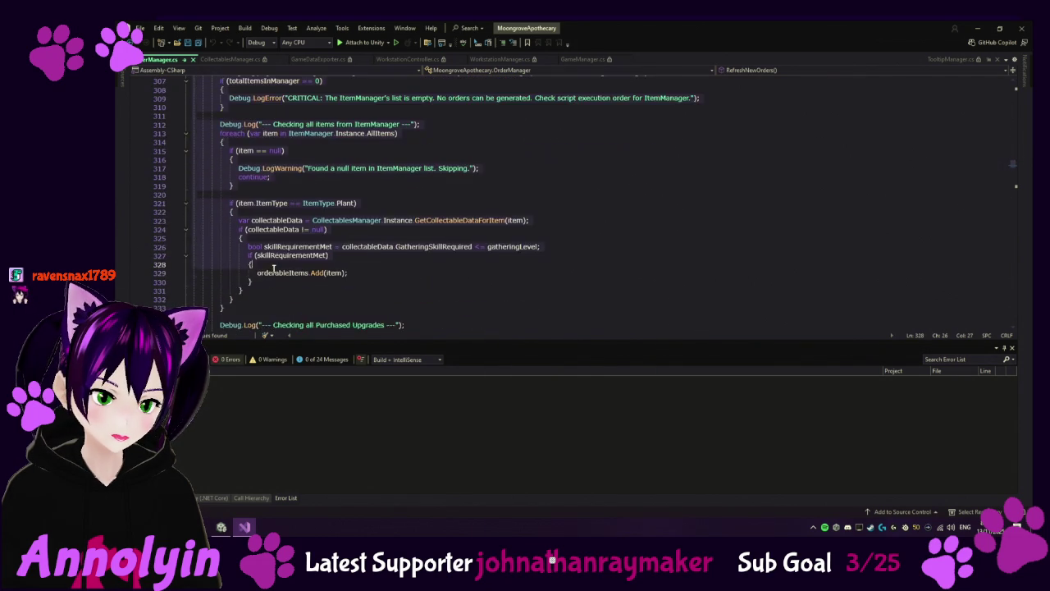
pyautogui.click(231, 237)
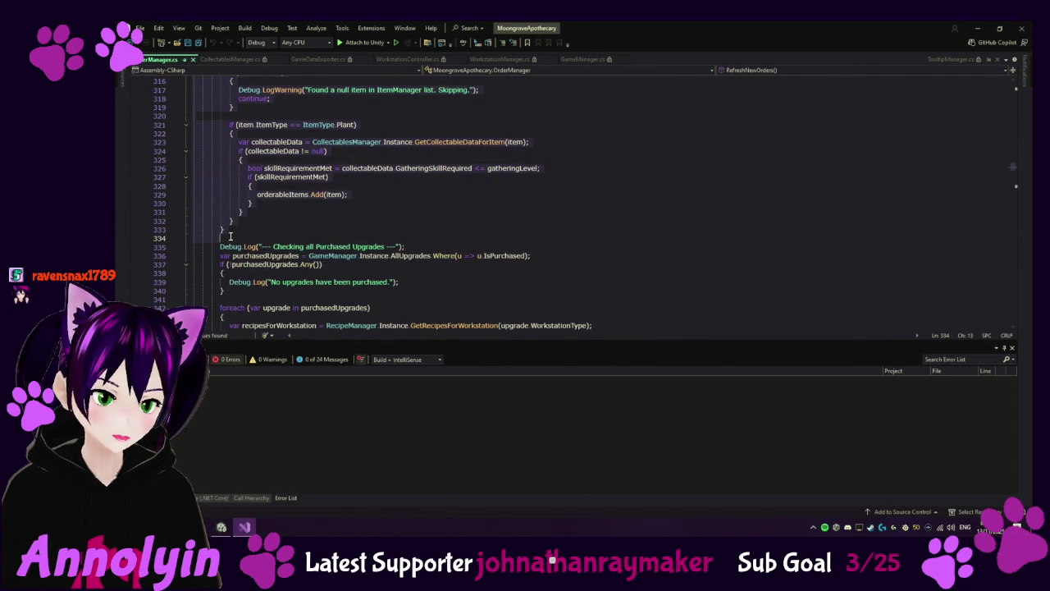
pyautogui.scroll(-14, 230, 237)
pyautogui.click(232, 263)
pyautogui.scroll(-3, 231, 264)
pyautogui.click(230, 264)
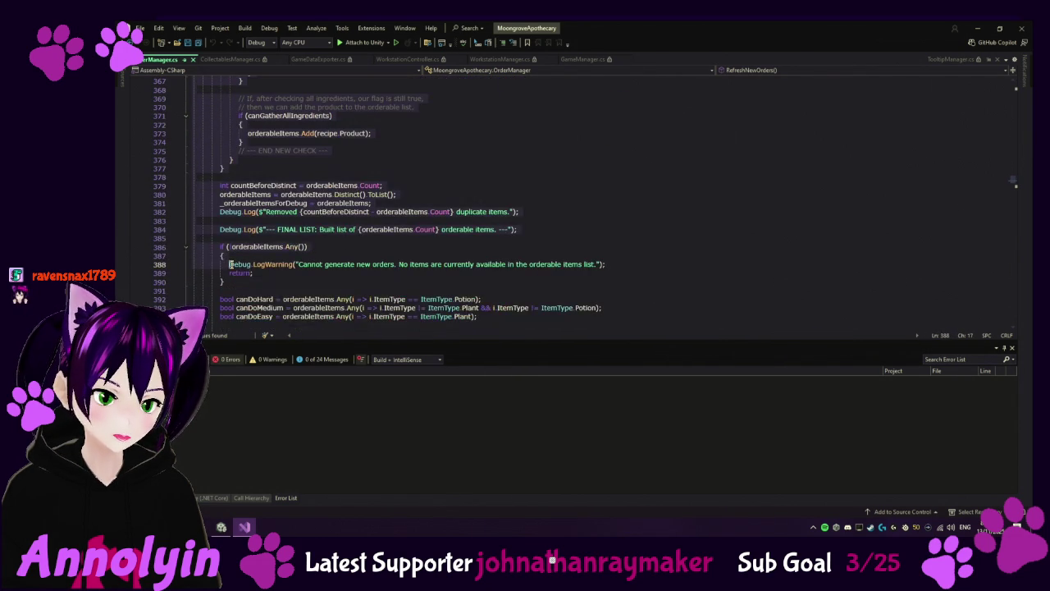
pyautogui.scroll(-13, 231, 263)
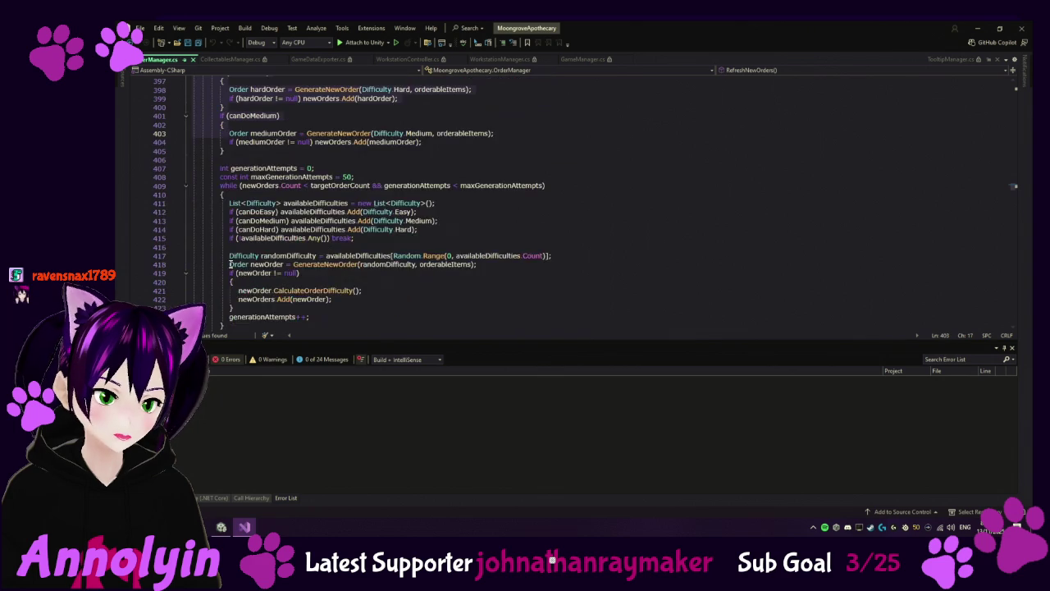
pyautogui.click(231, 264)
pyautogui.scroll(-3, 231, 263)
pyautogui.click(253, 215)
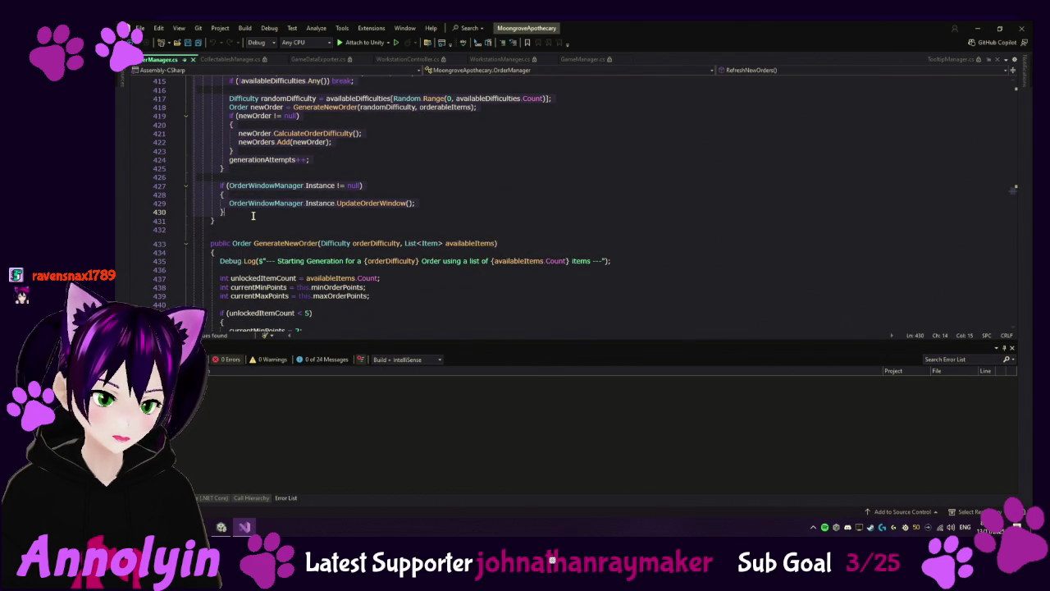
# Step: Review the order generation loop, capped at 50 attempts, and the order window update check
pyautogui.scroll(6, 253, 216)
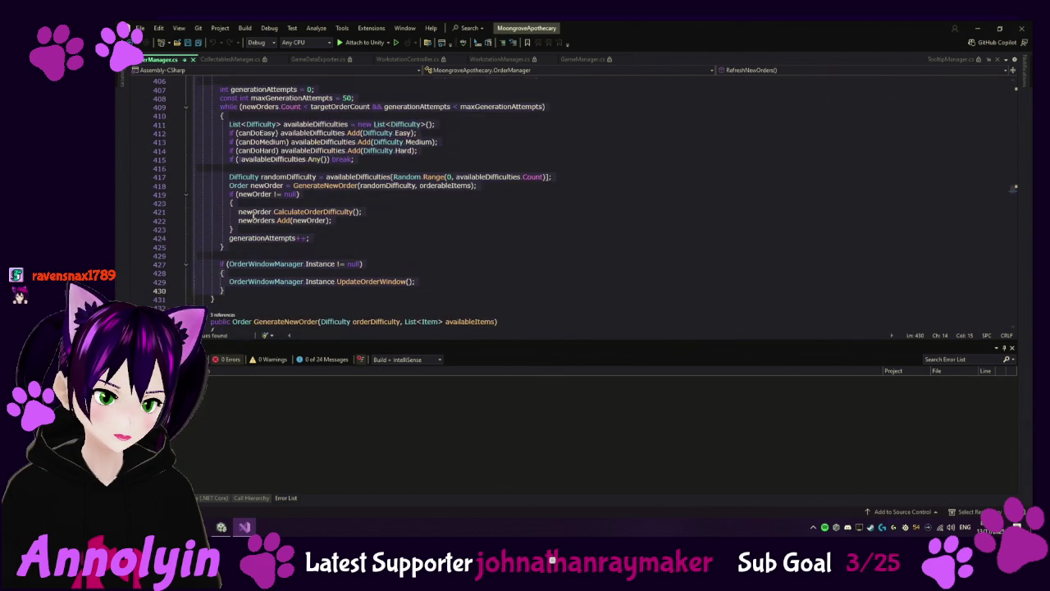
pyautogui.scroll(-4, 253, 215)
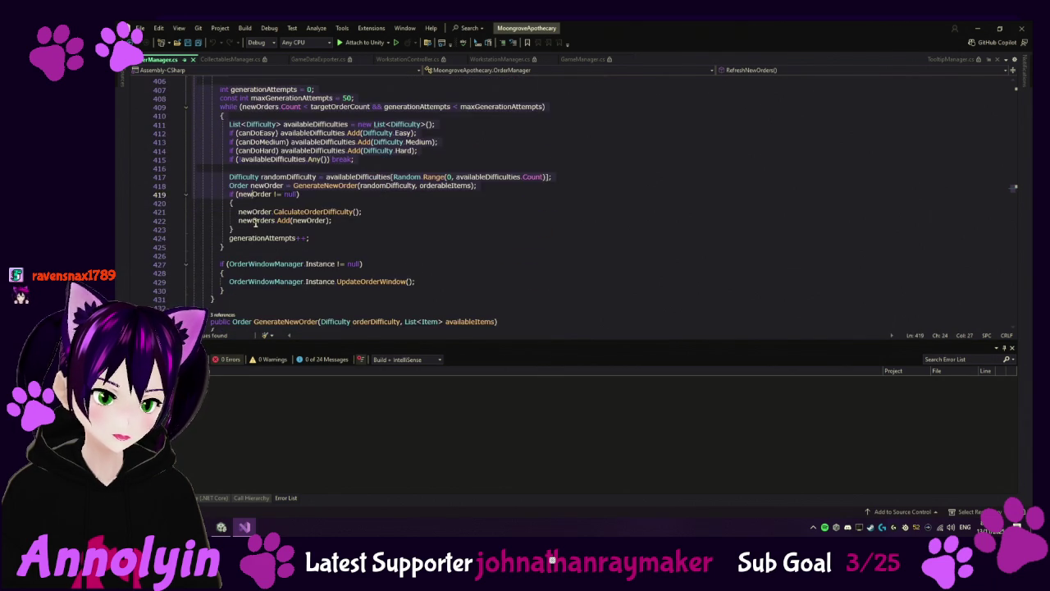
pyautogui.click(246, 229)
pyautogui.click(243, 221)
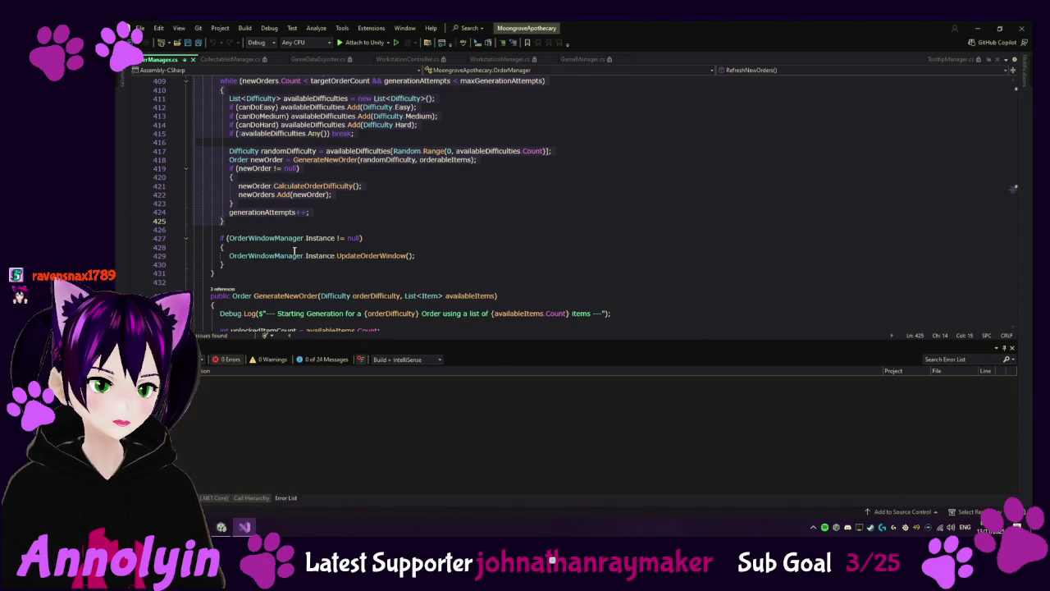
pyautogui.click(197, 238)
pyautogui.scroll(20, 314, 185)
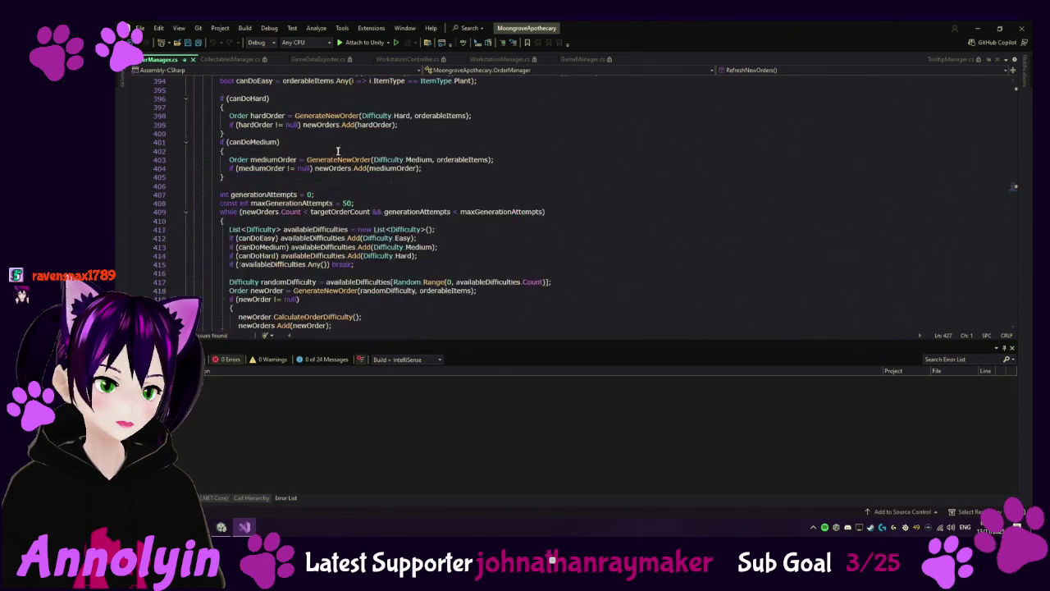
pyautogui.scroll(20, 313, 185)
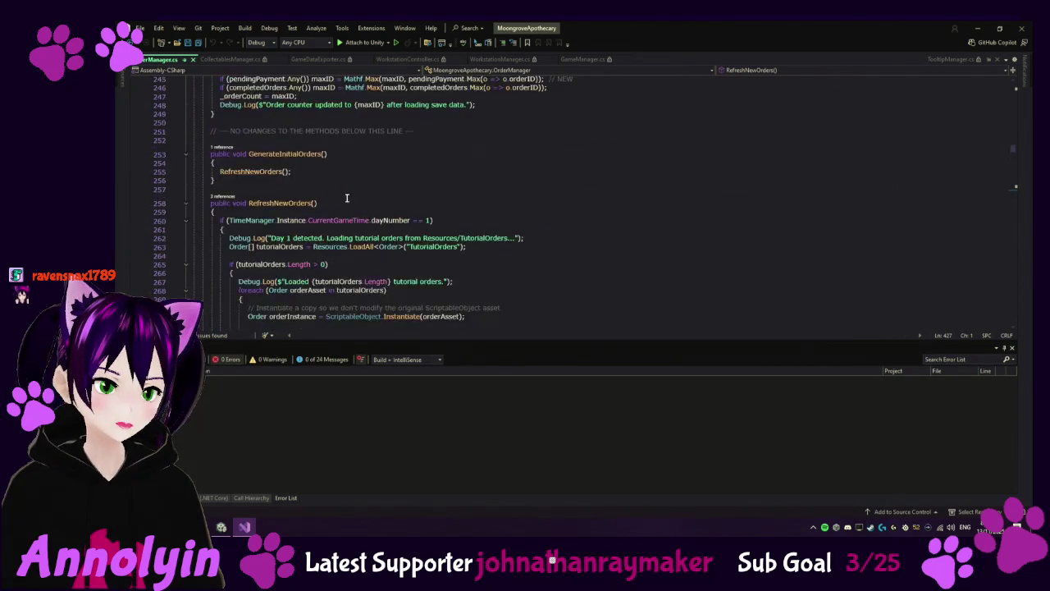
pyautogui.scroll(-5, 218, 251)
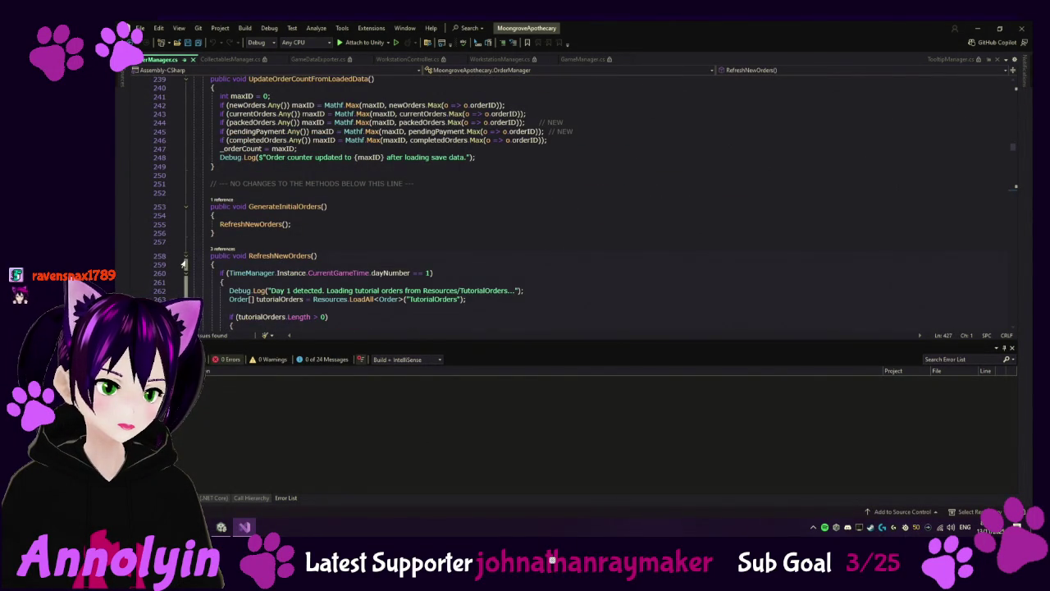
# Step: Replace RefreshNewOrders with the rewritten makeable-items loop version and return to Unity to recompile
pyautogui.click(186, 255)
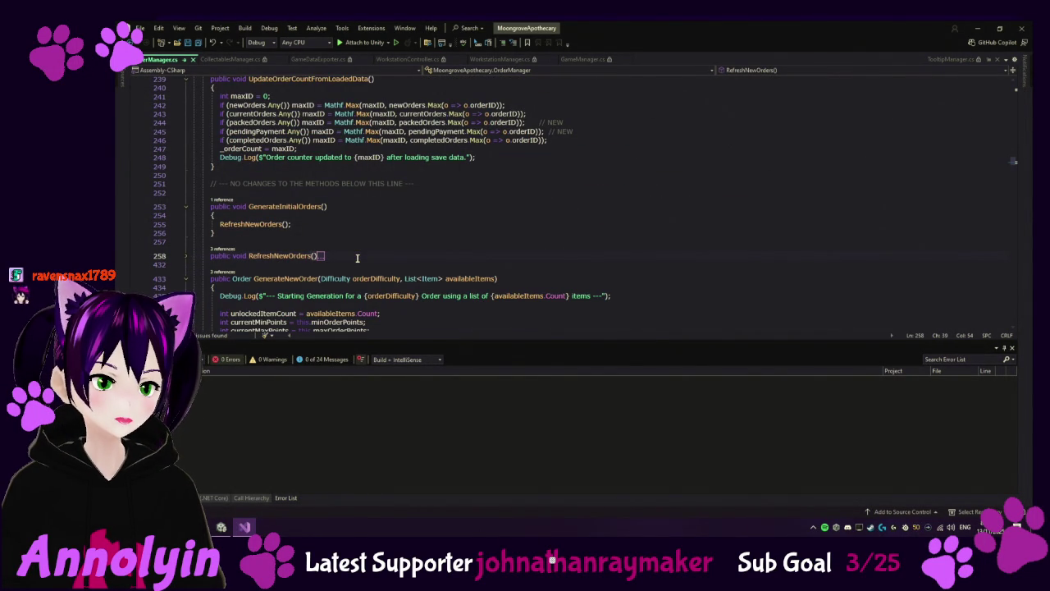
pyautogui.press('pagedown')
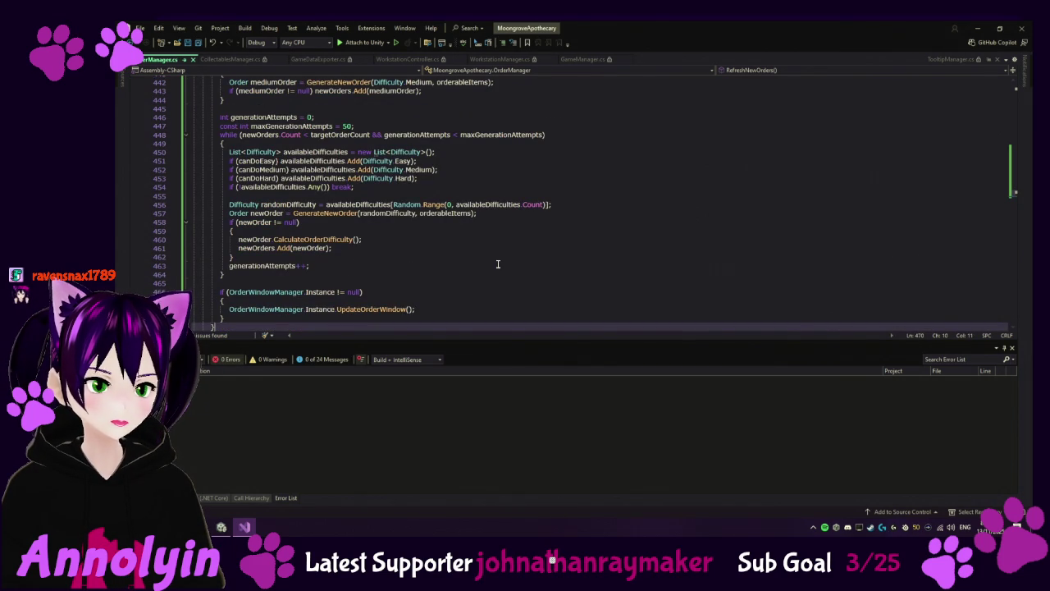
pyautogui.scroll(1, 530, 238)
pyautogui.scroll(10, 530, 238)
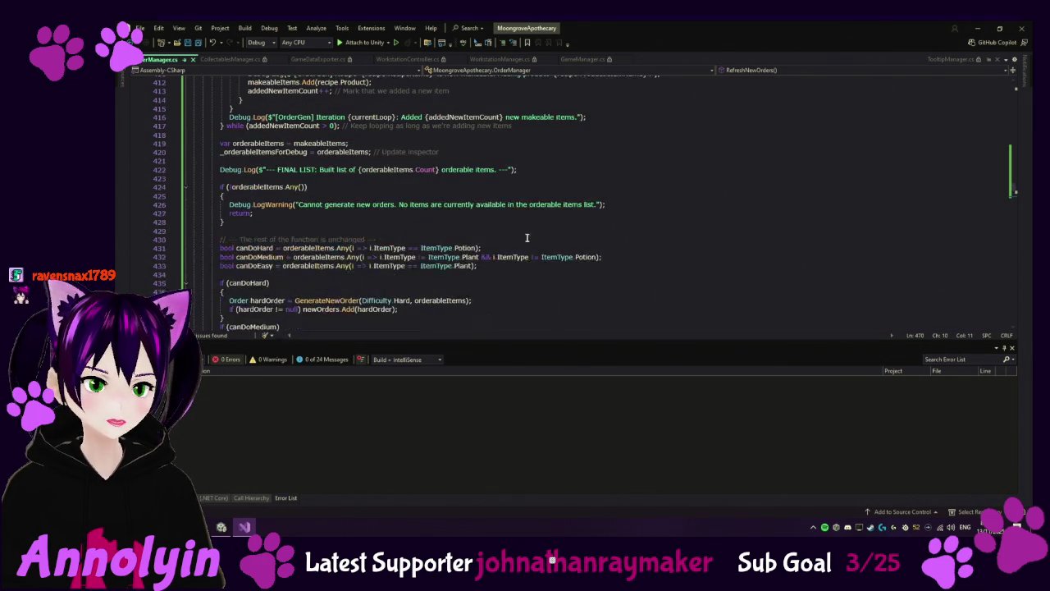
pyautogui.hotkey('alt', 'Tab')
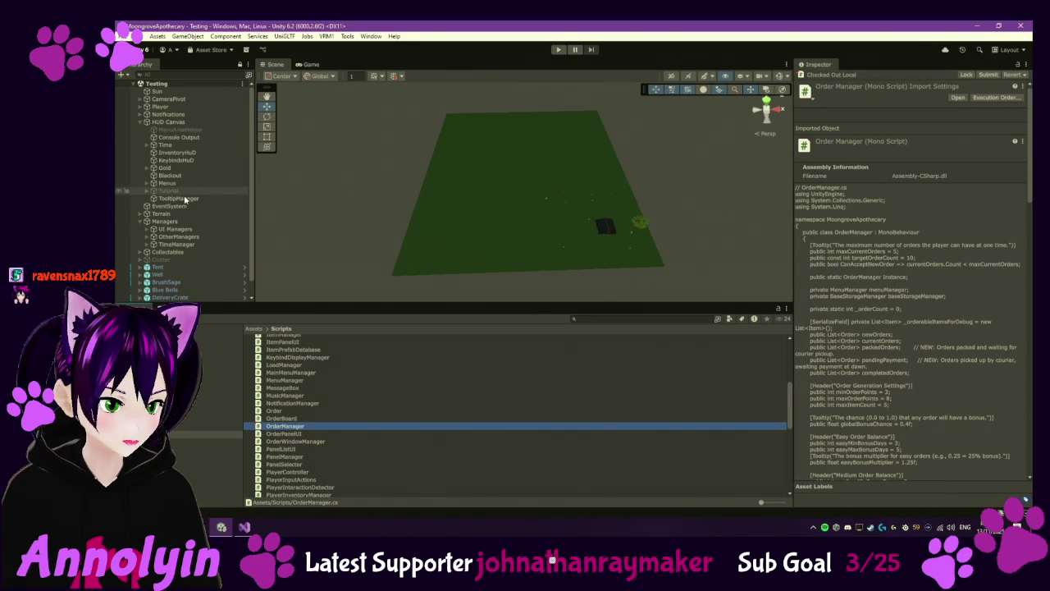
# Step: Select OrderManager under OtherManagers, enter Play mode, and continue the saved game into Day 3
pyautogui.click(164, 237)
pyautogui.click(148, 237)
pyautogui.click(189, 267)
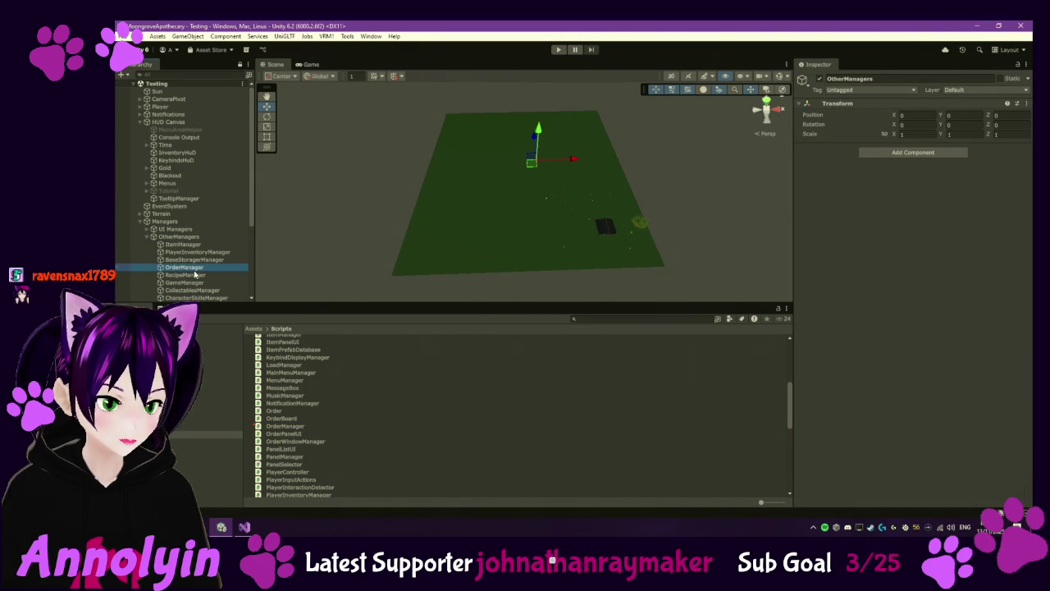
pyautogui.click(558, 49)
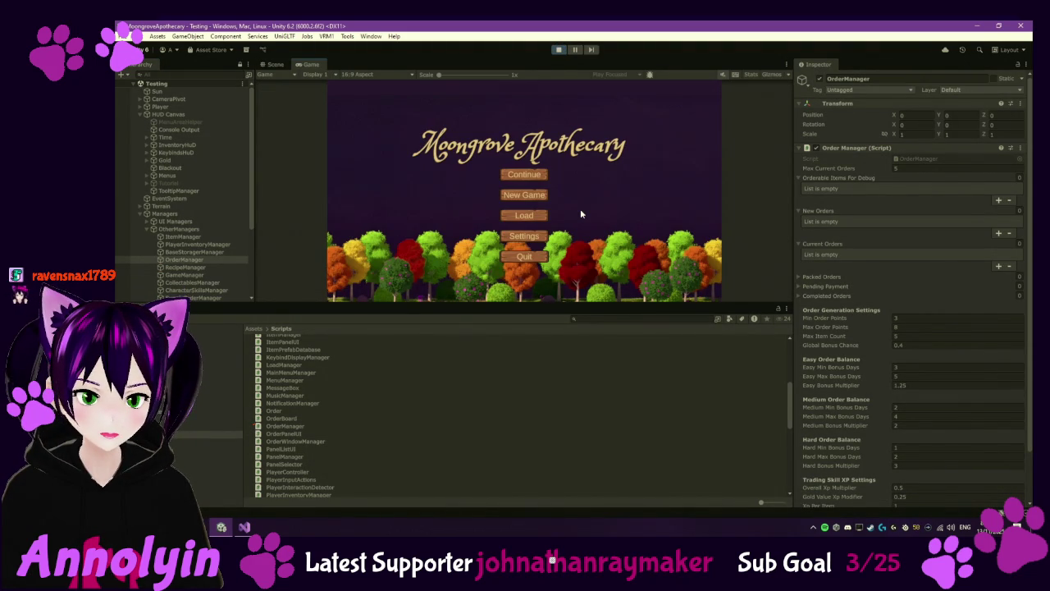
pyautogui.click(535, 184)
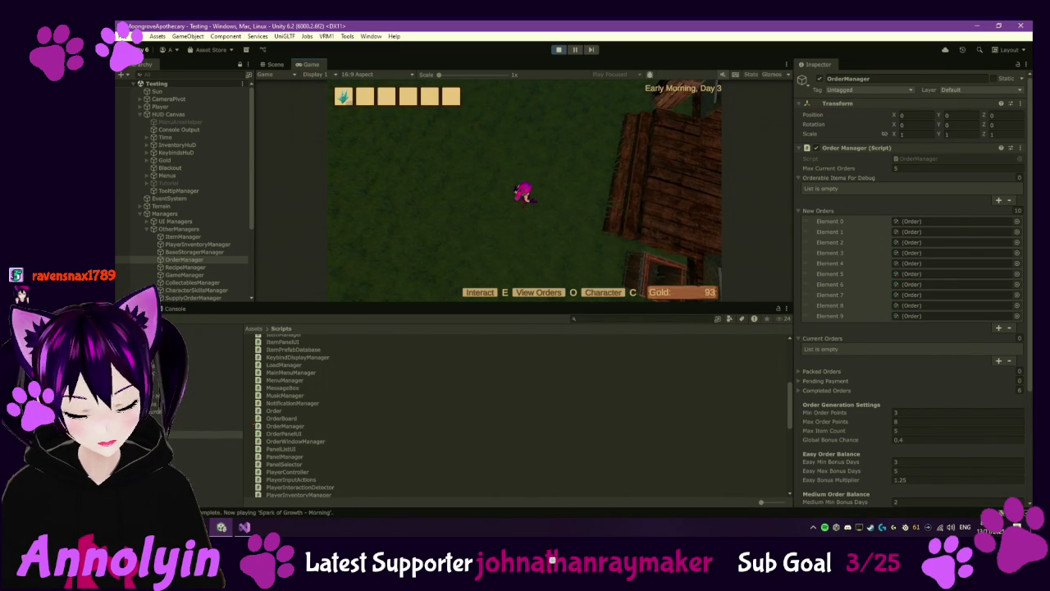
# Step: Open the order book, regenerate the new orders once, and close it
pyautogui.press('o')
pyautogui.click(634, 265)
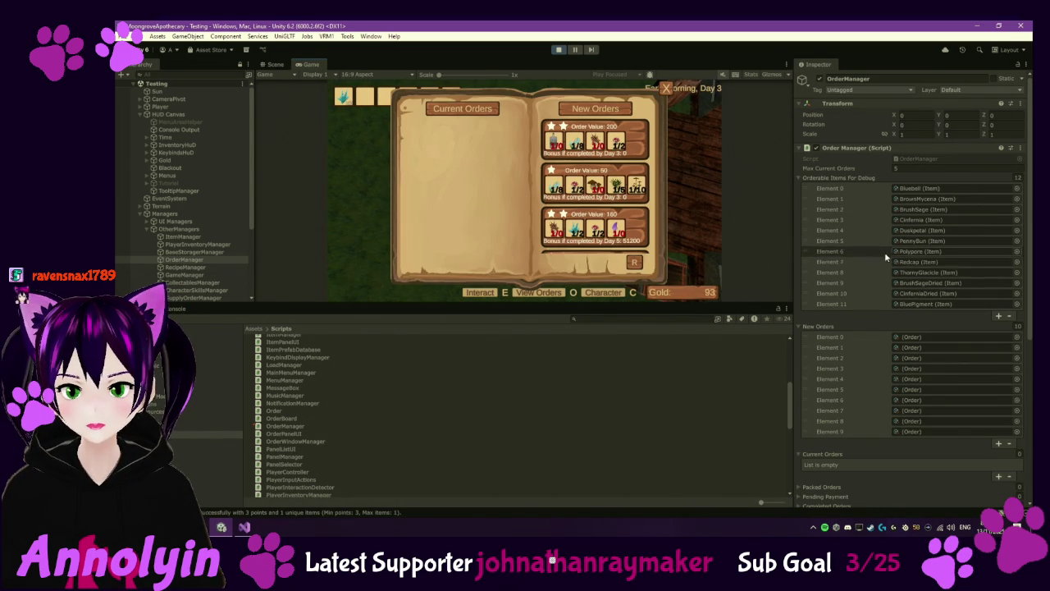
pyautogui.scroll(-1, 862, 243)
pyautogui.scroll(1, 850, 235)
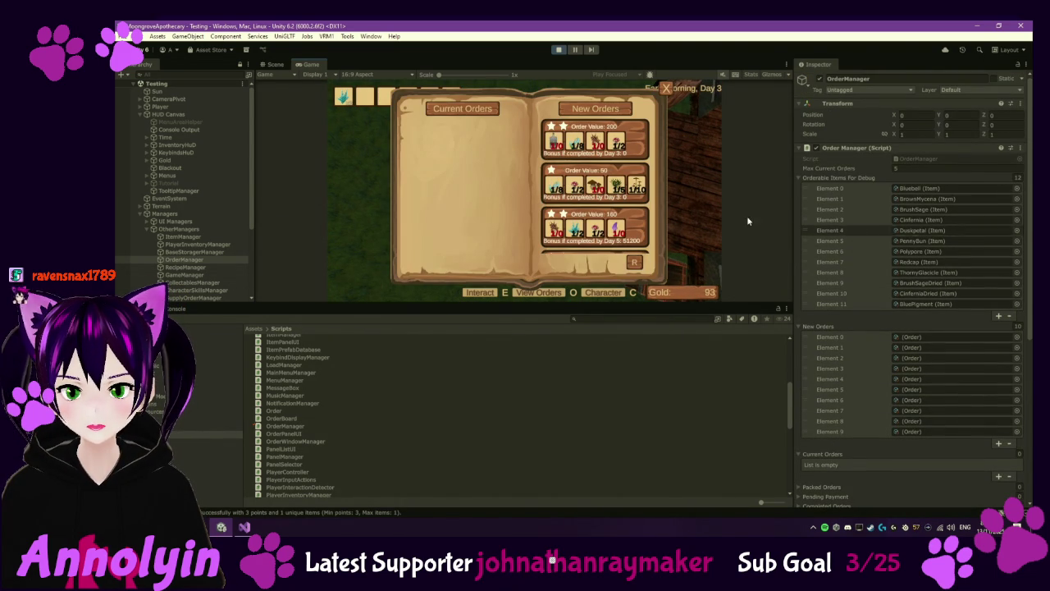
pyautogui.click(667, 88)
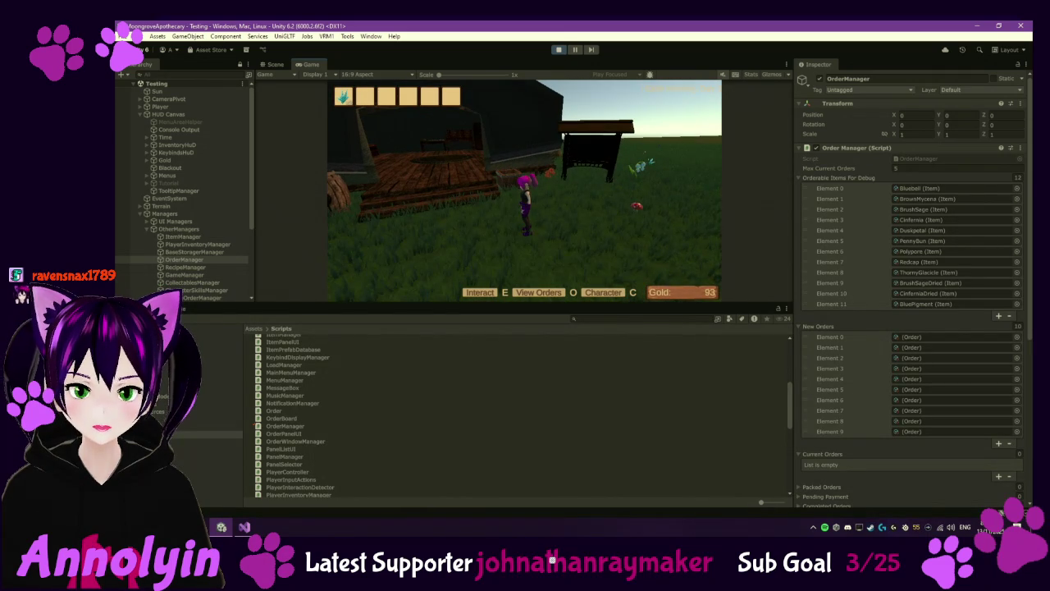
# Step: Reopen the order book, reroll new orders repeatedly, close it, and exit Play mode
pyautogui.press('o')
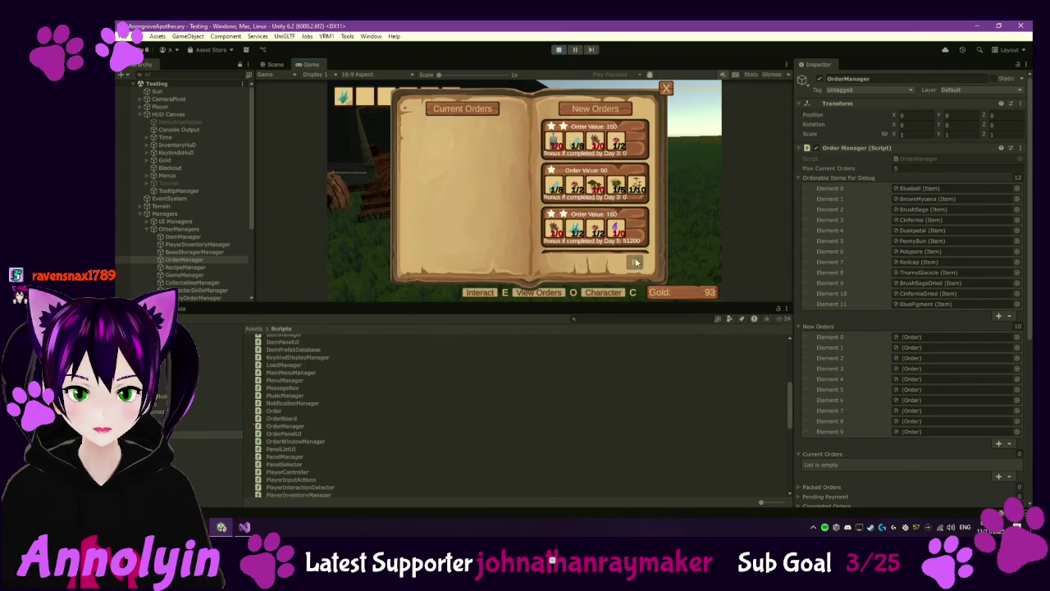
pyautogui.click(635, 262)
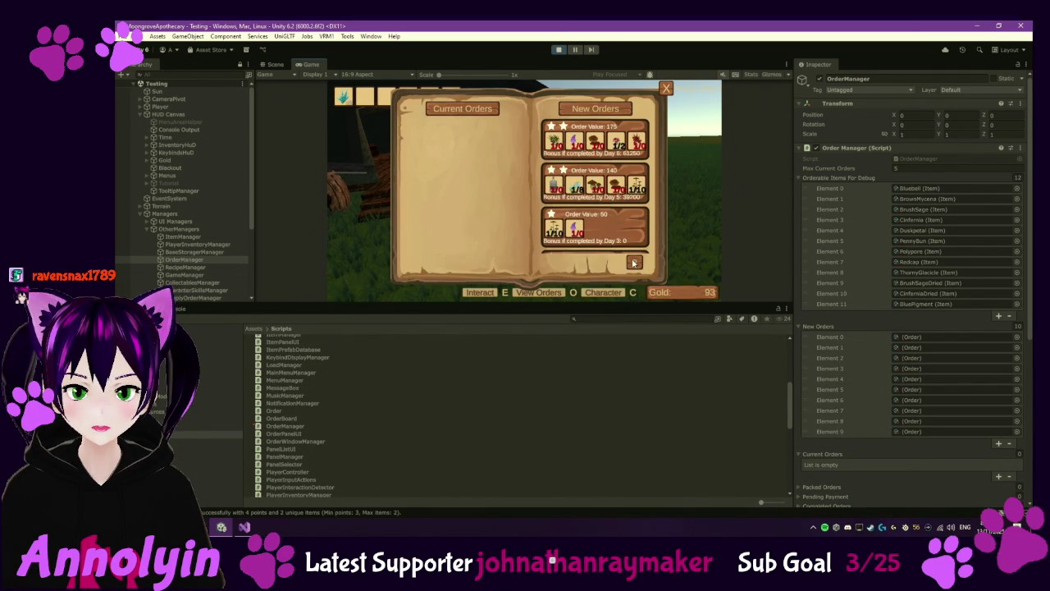
pyautogui.click(633, 263)
pyautogui.click(634, 263)
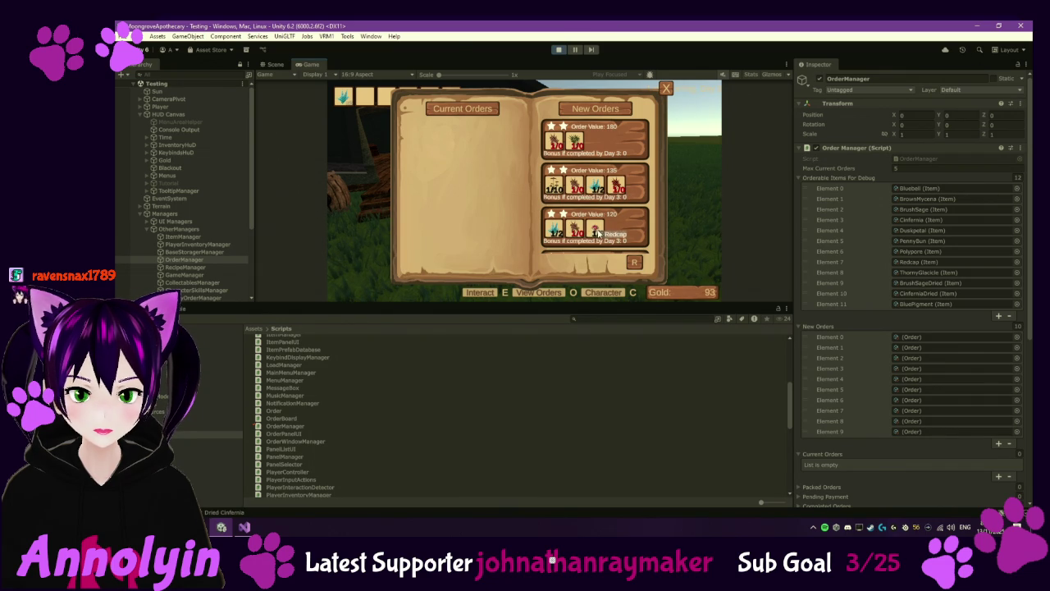
pyautogui.press('r')
pyautogui.press('r')
pyautogui.press('r')
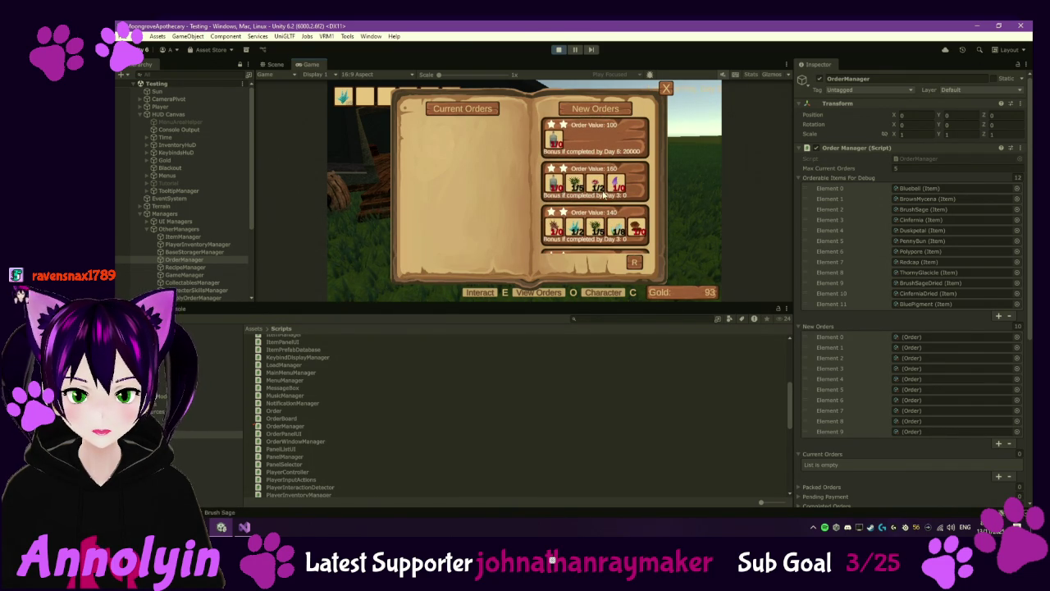
pyautogui.scroll(-2, 625, 218)
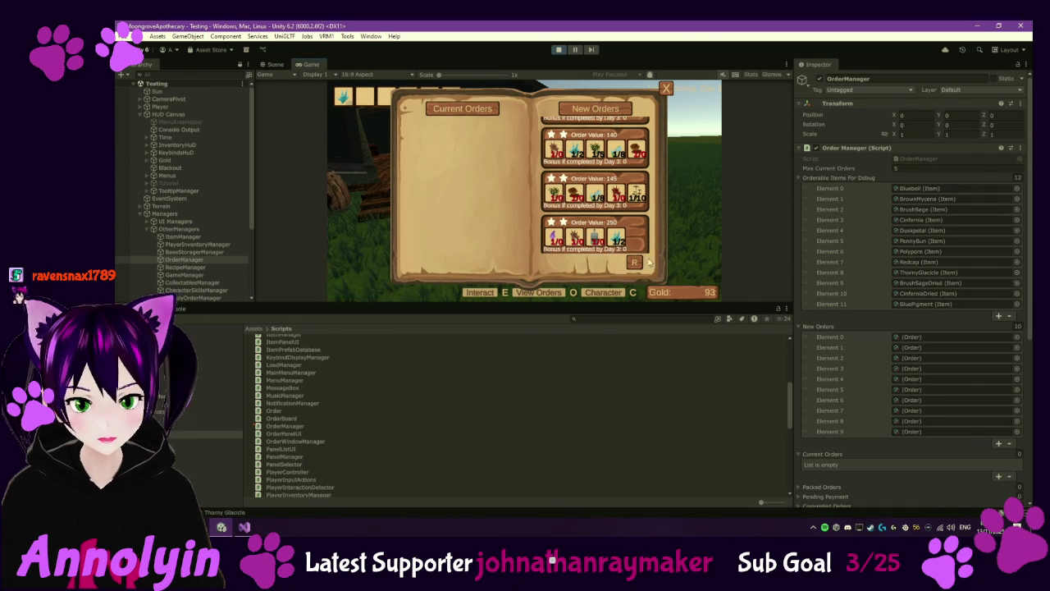
pyautogui.scroll(-3, 639, 249)
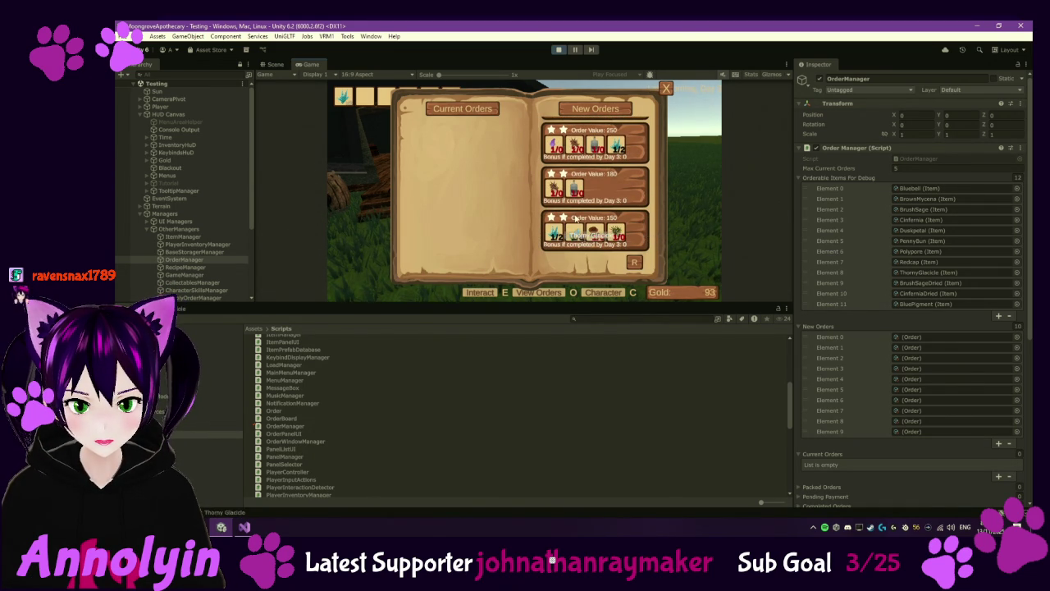
pyautogui.click(666, 88)
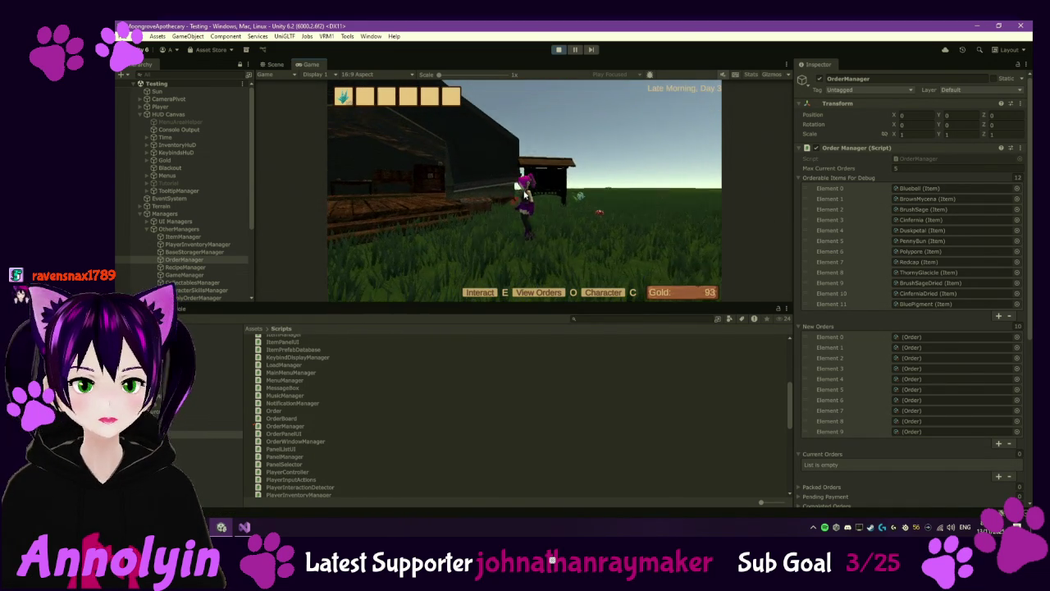
pyautogui.press('Escape')
pyautogui.click(559, 49)
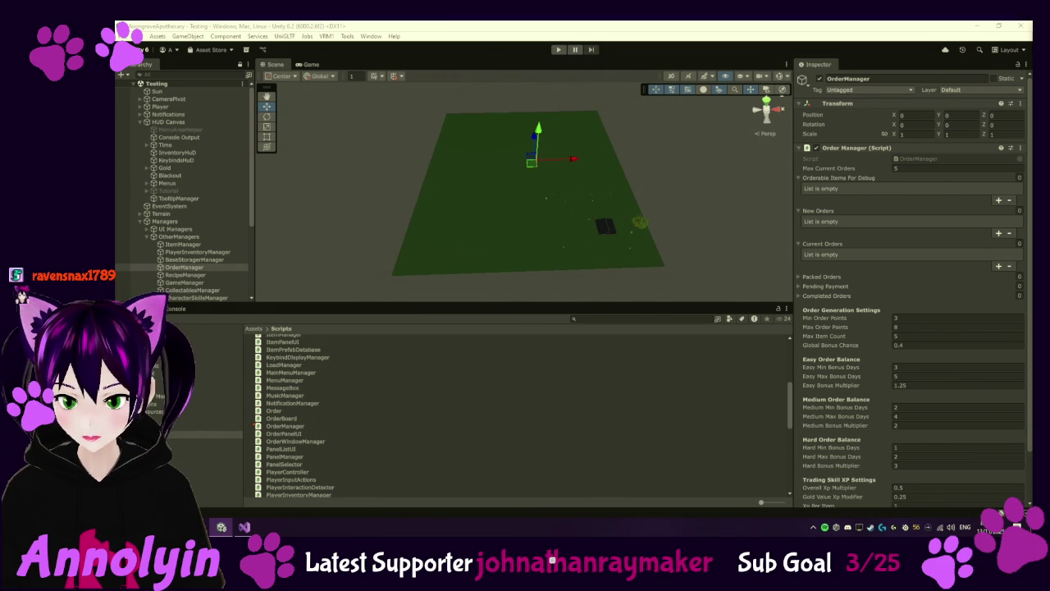
# Step: Switch to Visual Studio showing OrderManager's RefreshNewOrders makeable-items loop
pyautogui.click(244, 527)
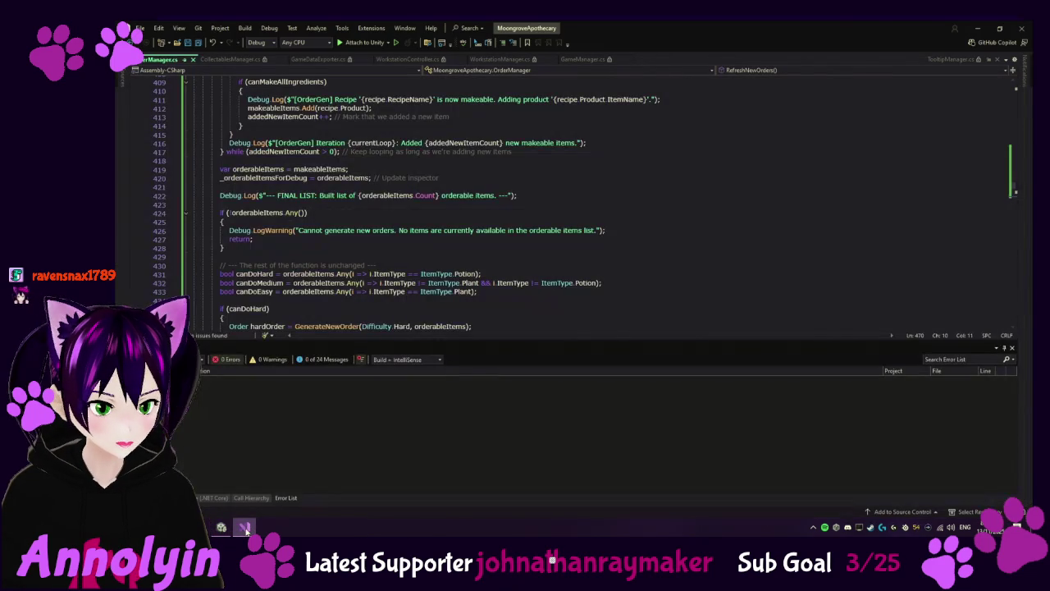
pyautogui.scroll(20, 316, 296)
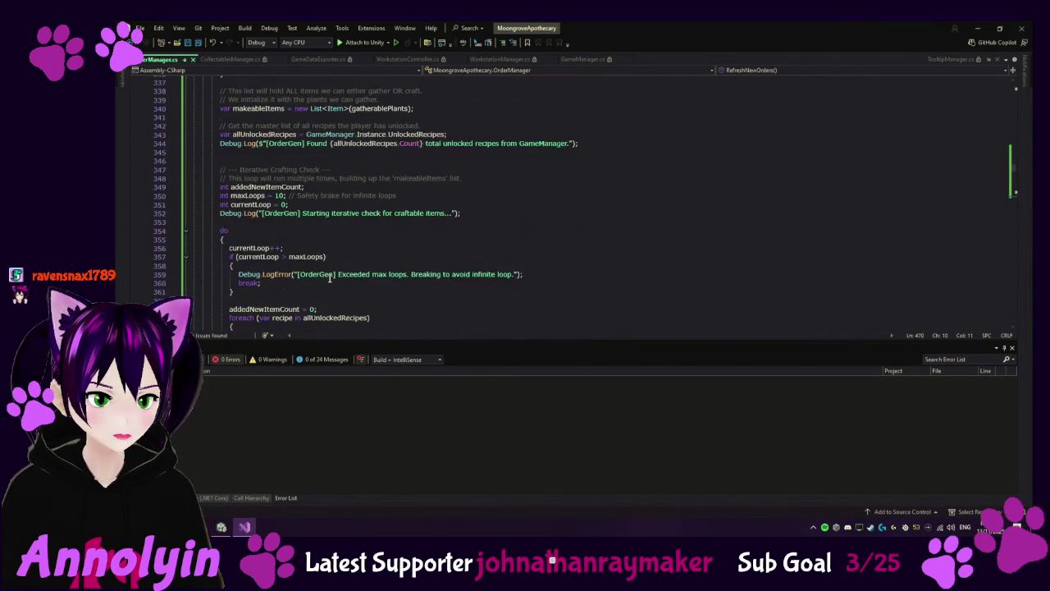
pyautogui.scroll(18, 321, 270)
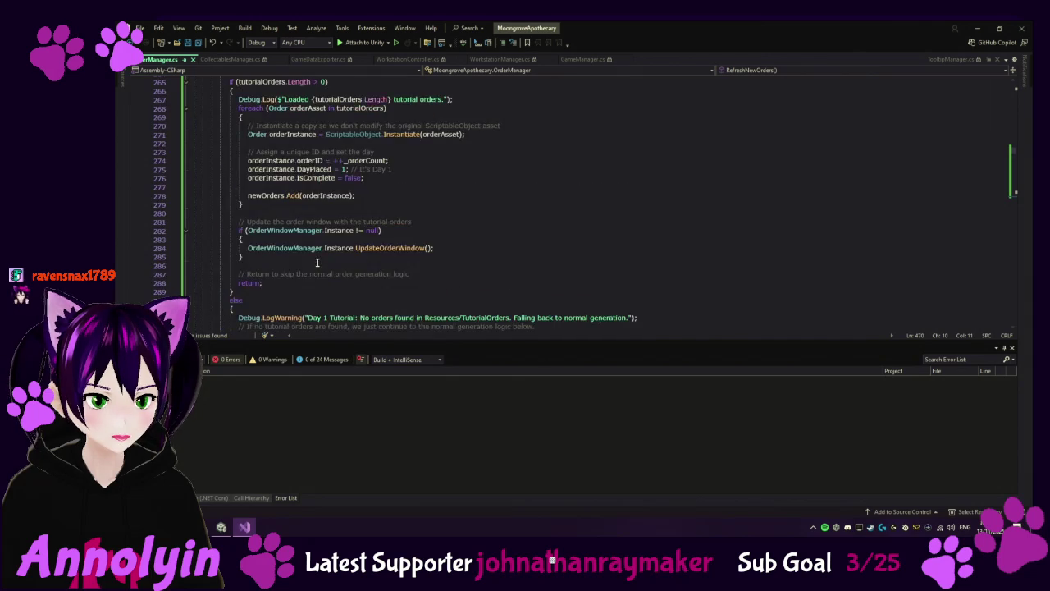
pyautogui.click(184, 152)
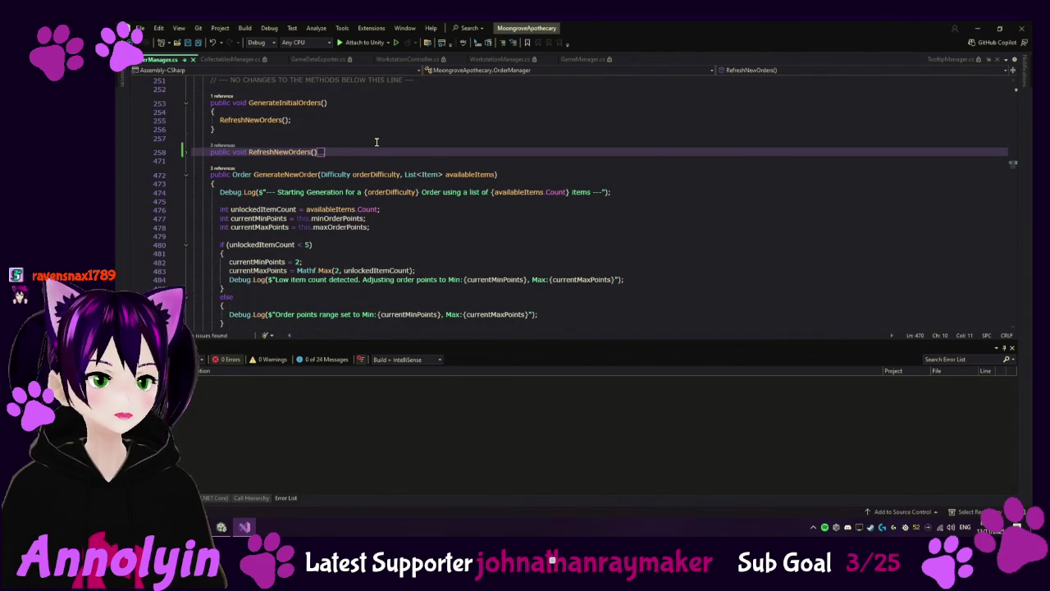
pyautogui.hotkey('ctrl', 'z')
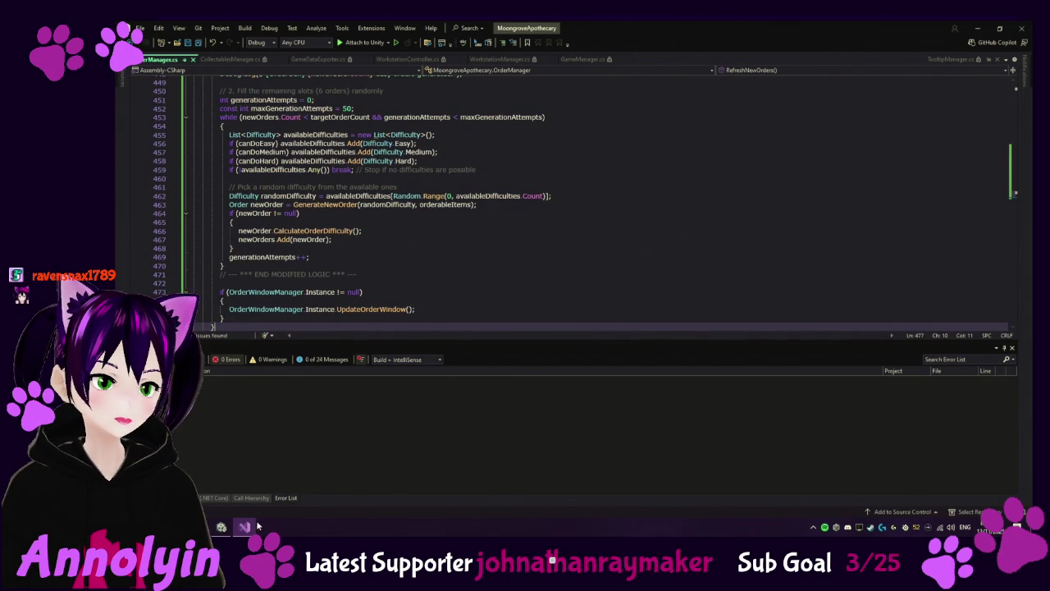
pyautogui.moveTo(212, 528)
pyautogui.click(197, 484)
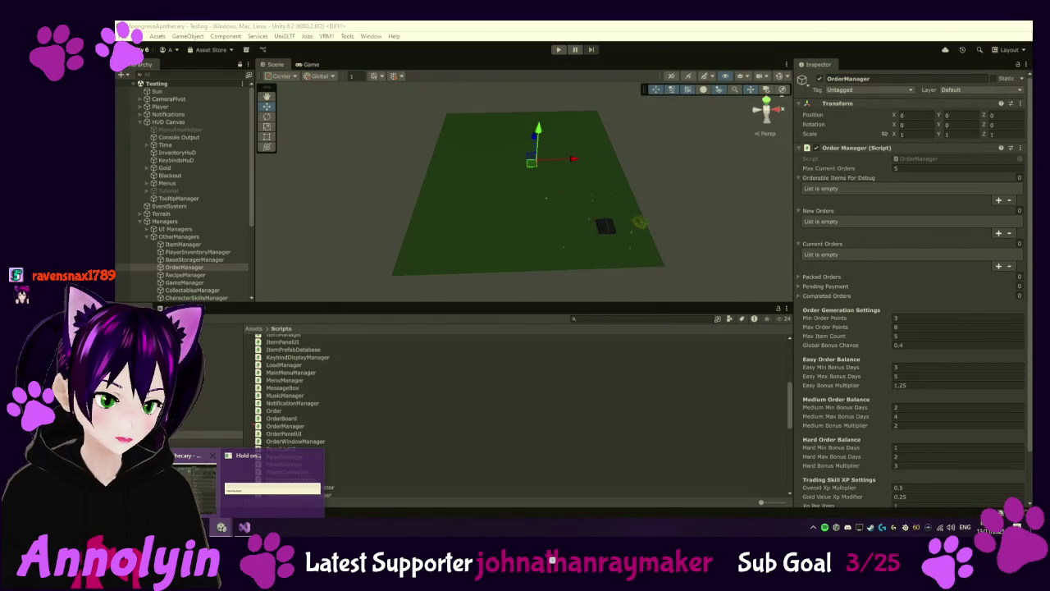
pyautogui.hotkey('alt', 'Tab')
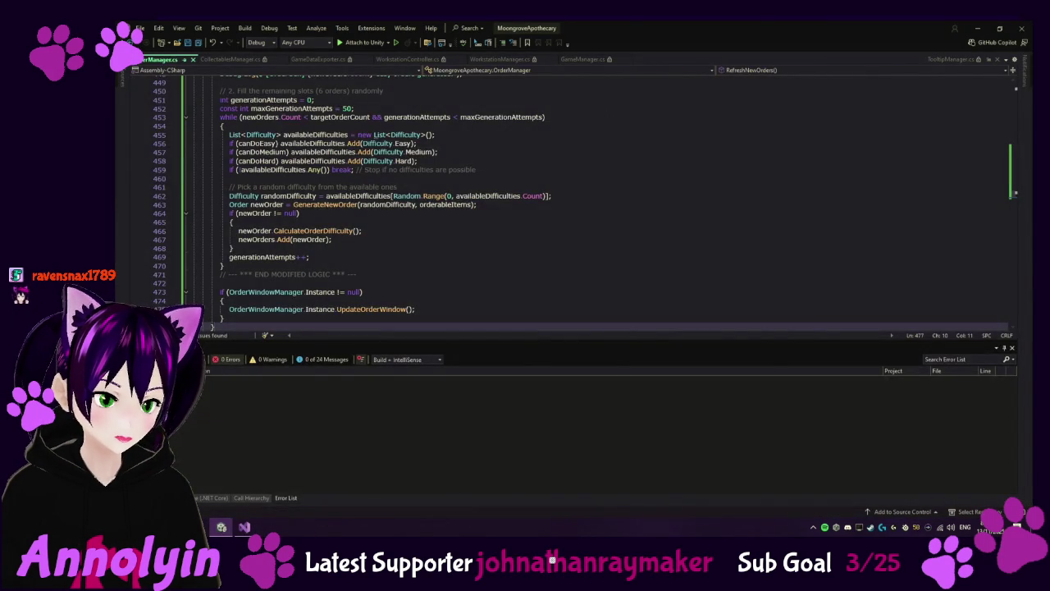
pyautogui.hotkey('alt', 'Tab')
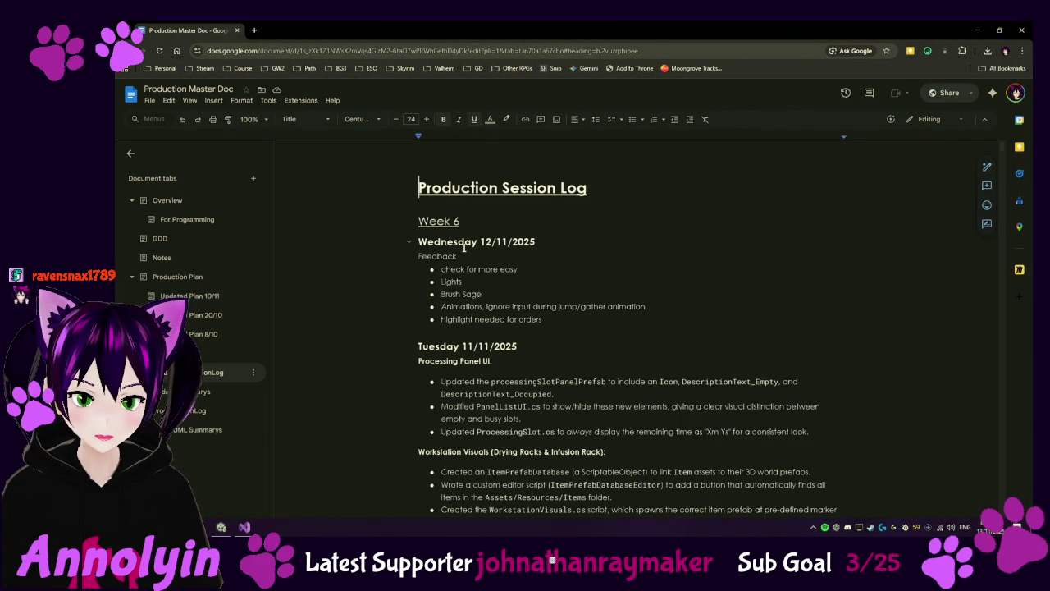
# Step: Drag-select the log from Wednesday 12/11/2025 down to just above Monday 10/11/2025
pyautogui.moveTo(418, 242)
pyautogui.mouseDown()
pyautogui.moveTo(480, 367)
pyautogui.moveTo(549, 212)
pyautogui.mouseUp()
pyautogui.scroll(-10, 474, 352)
pyautogui.scroll(-5, 493, 345)
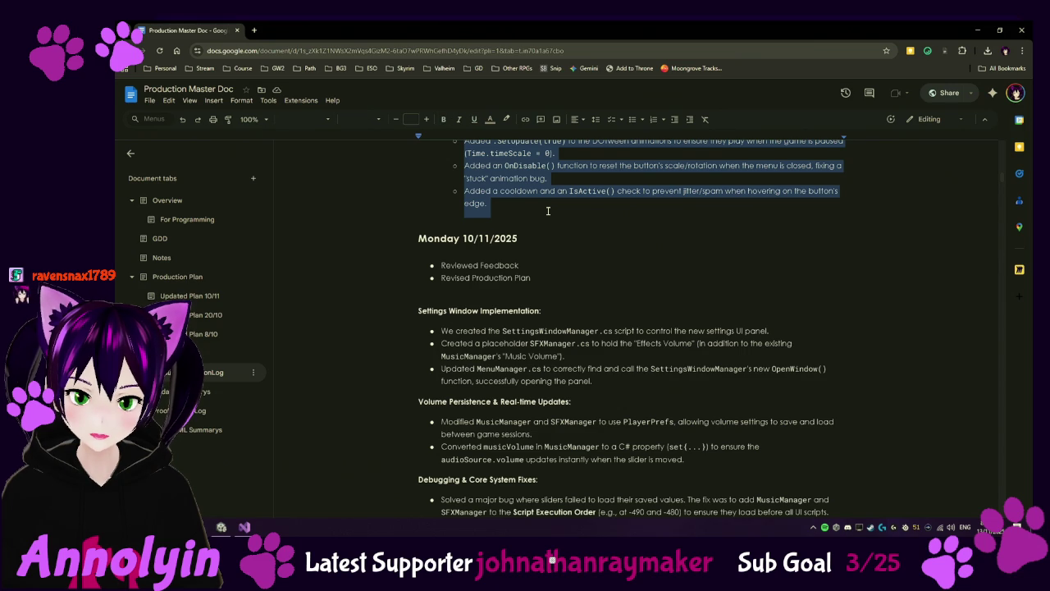
pyautogui.scroll(20, 548, 210)
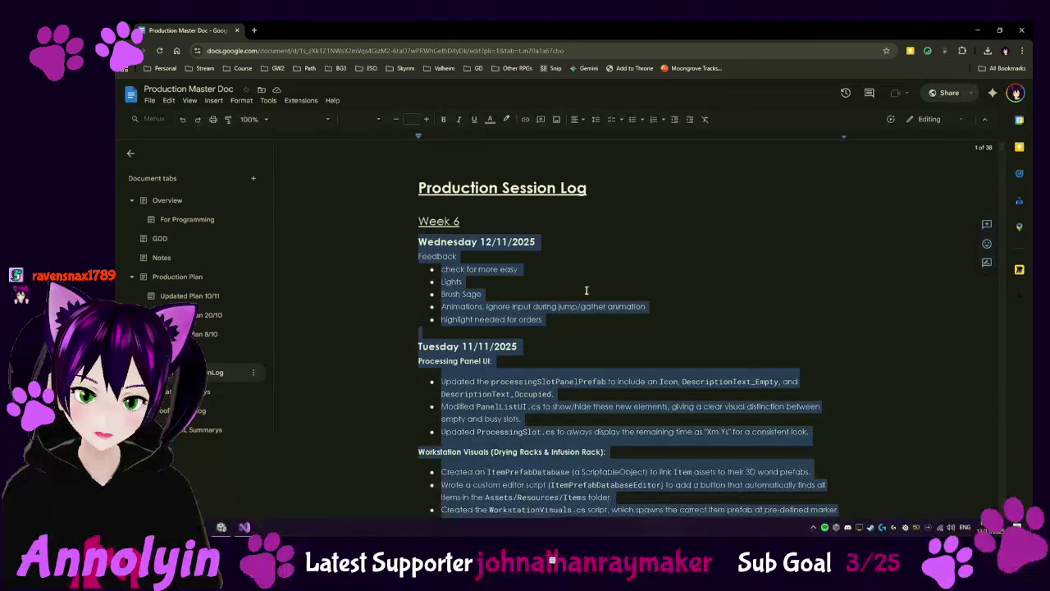
# Step: Copy the selected Week 6 log entries, deselect above Monday 10/11/2025, and switch back to Unity
pyautogui.rightClick(508, 372)
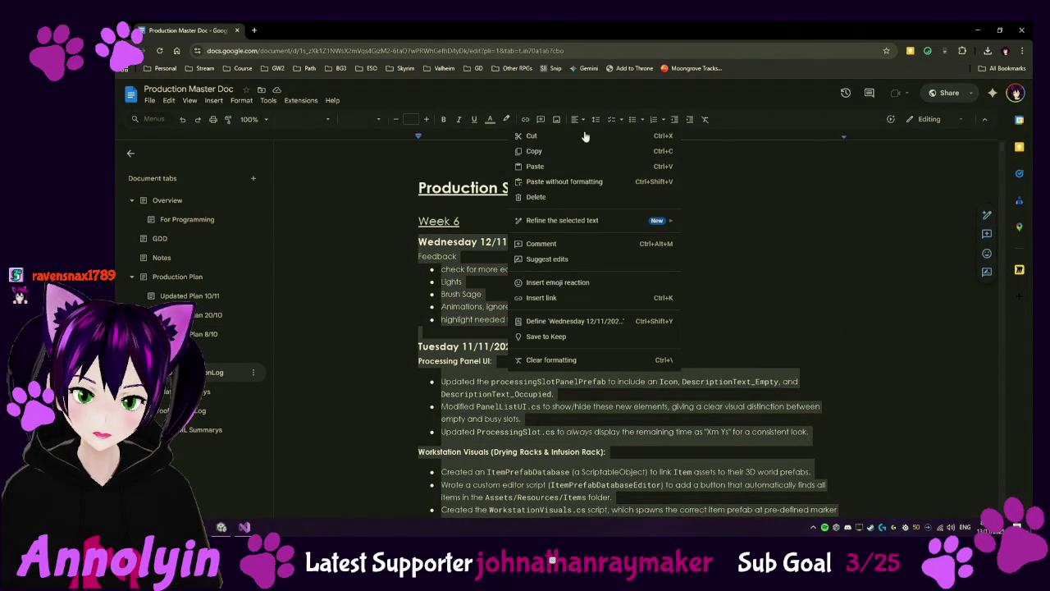
pyautogui.click(574, 150)
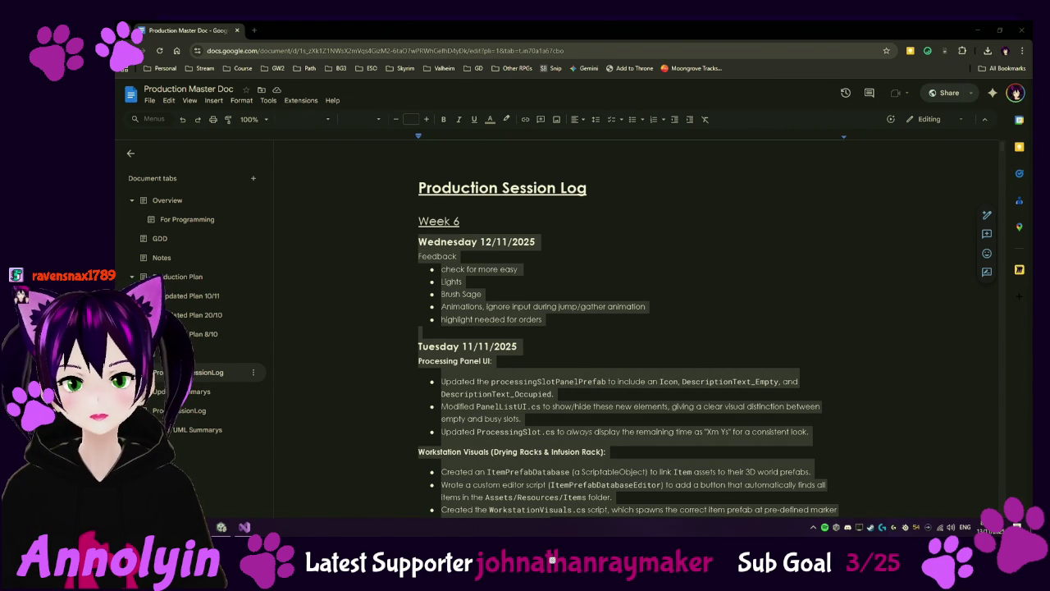
pyautogui.scroll(-15, 760, 230)
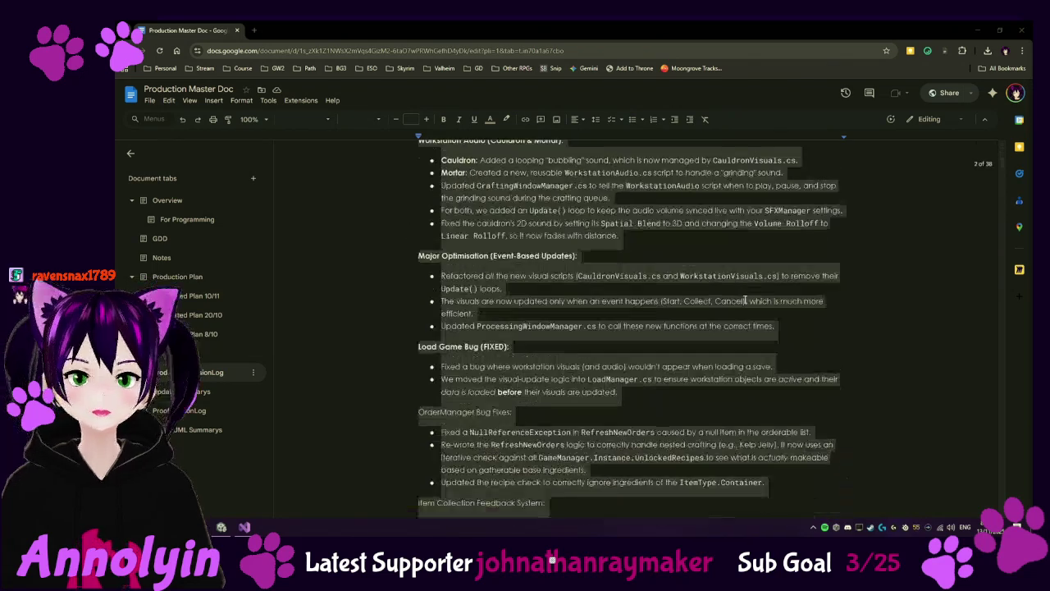
pyautogui.scroll(-2, 745, 302)
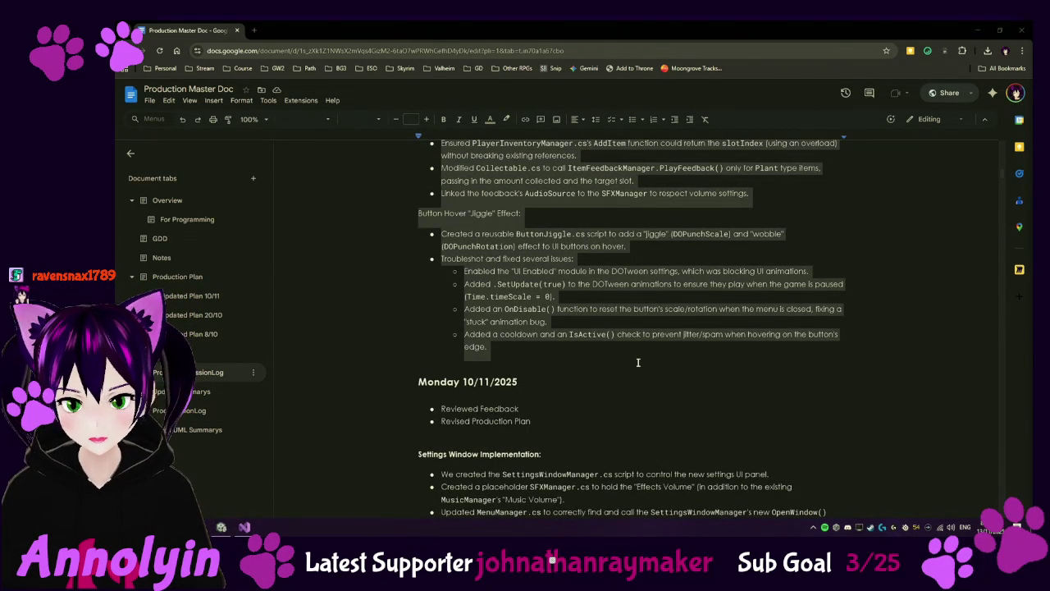
pyautogui.click(639, 362)
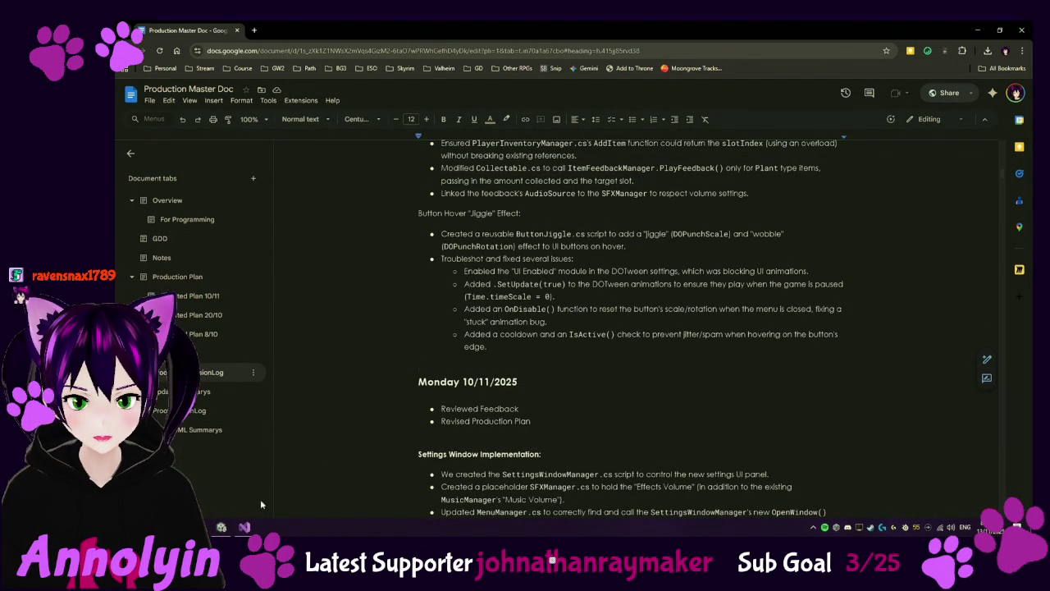
pyautogui.click(222, 527)
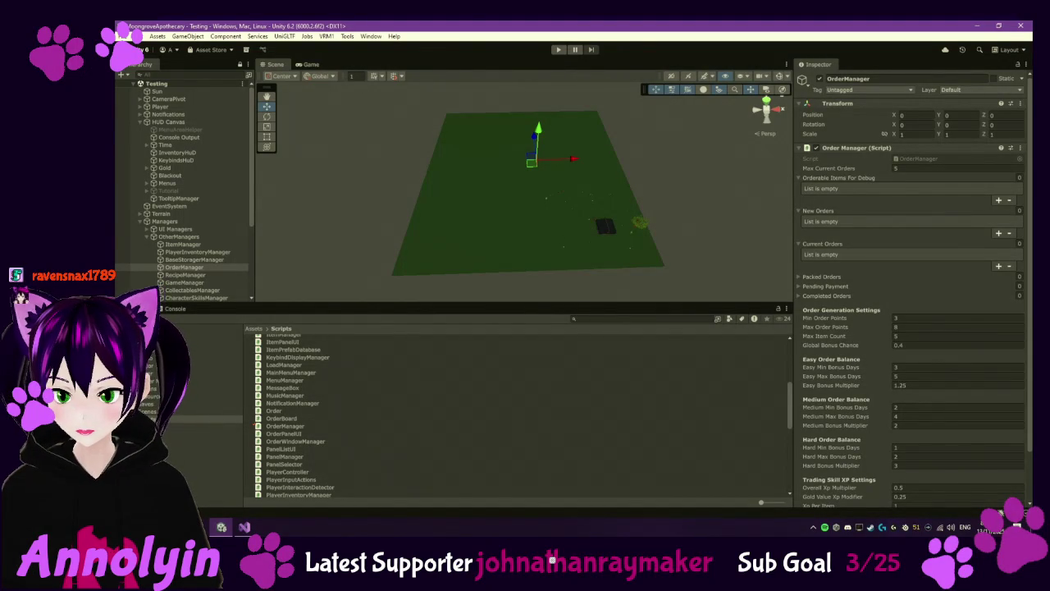
# Step: Preview the PanelListUI script's code in the Inspector, then open the Resources > Prefabs folder
pyautogui.click(289, 449)
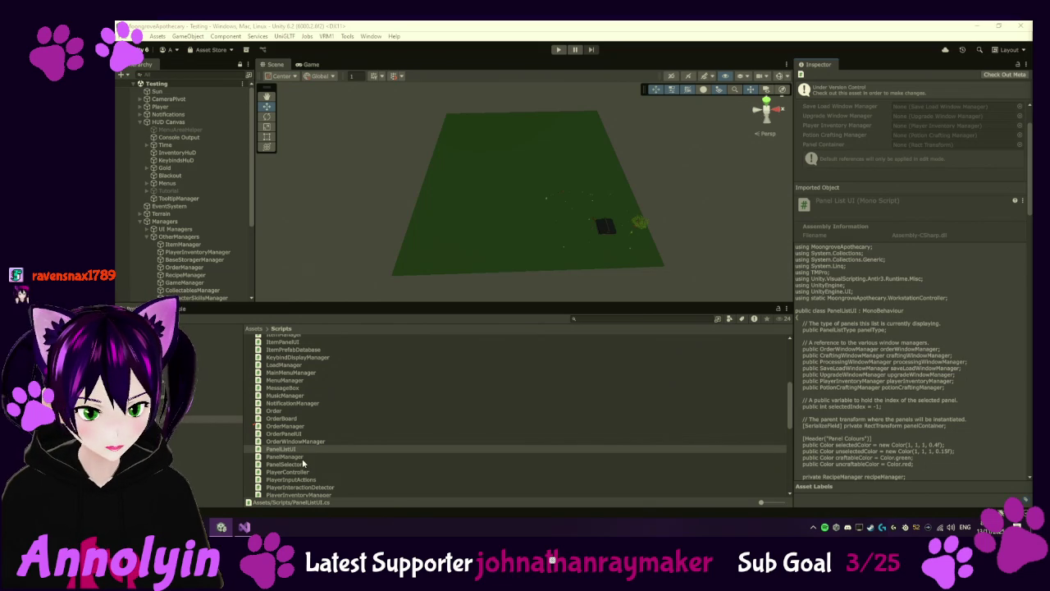
pyautogui.scroll(-2, 302, 444)
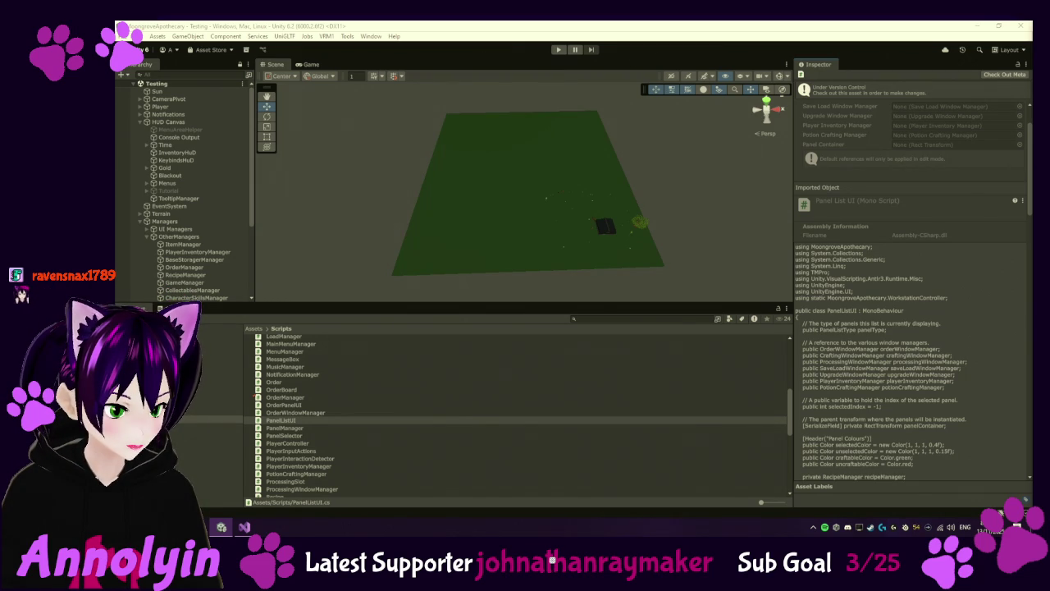
pyautogui.hotkey('alt', 'Tab')
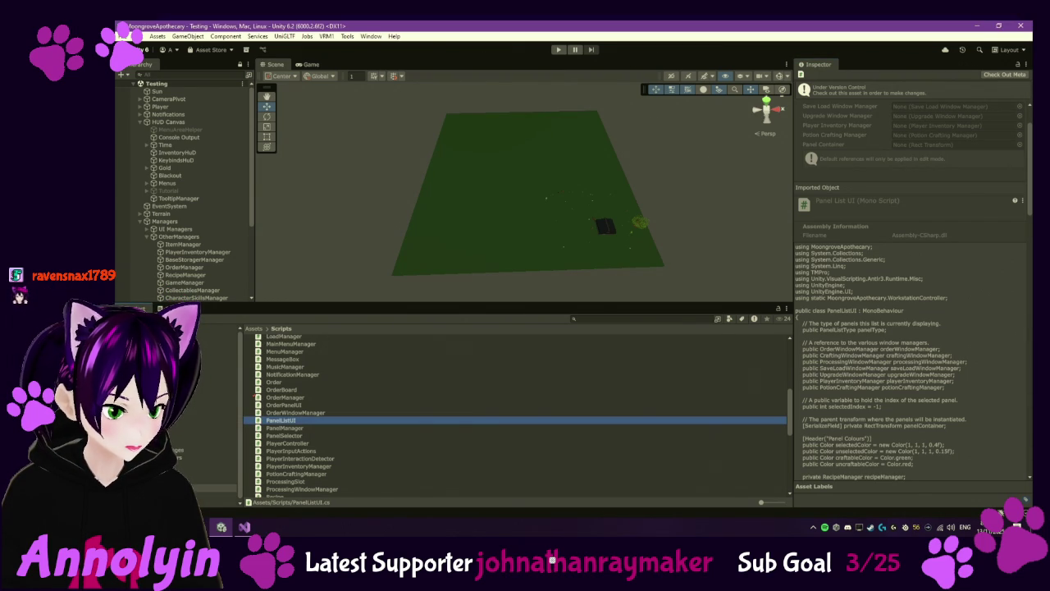
pyautogui.click(217, 426)
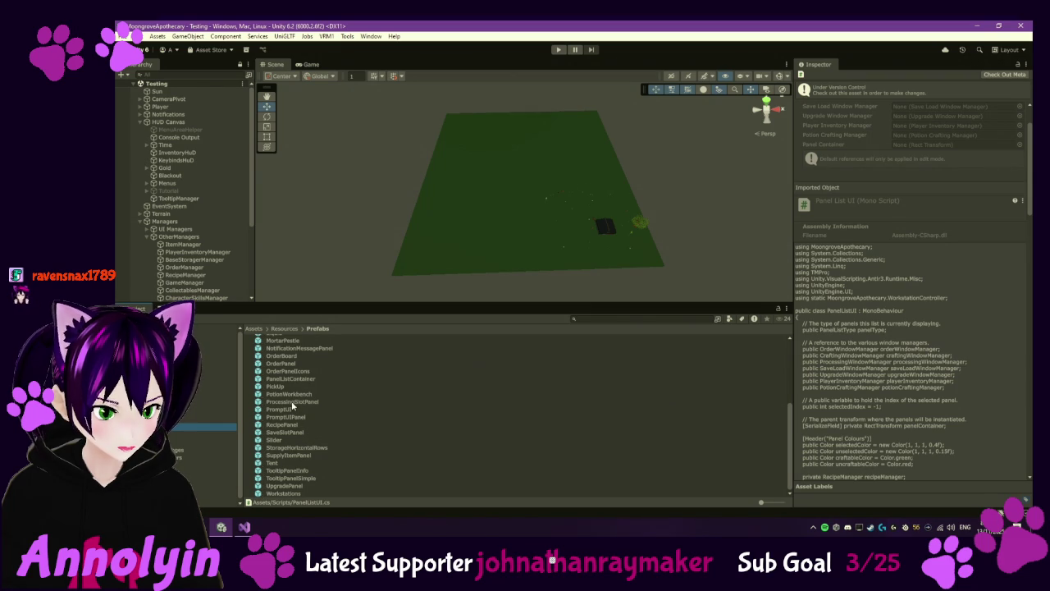
# Step: In the ProcessingSlotPanel prefab, enable auto-size on DescriptionText_Occupied and DescriptionText_Empty, then exit the prefab
pyautogui.doubleClick(292, 402)
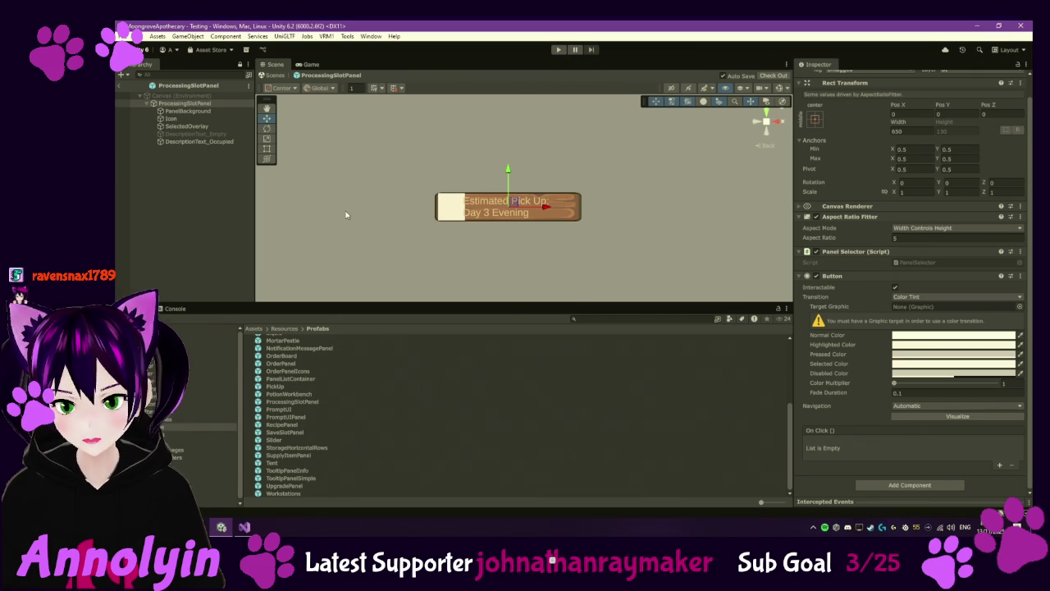
pyautogui.click(201, 142)
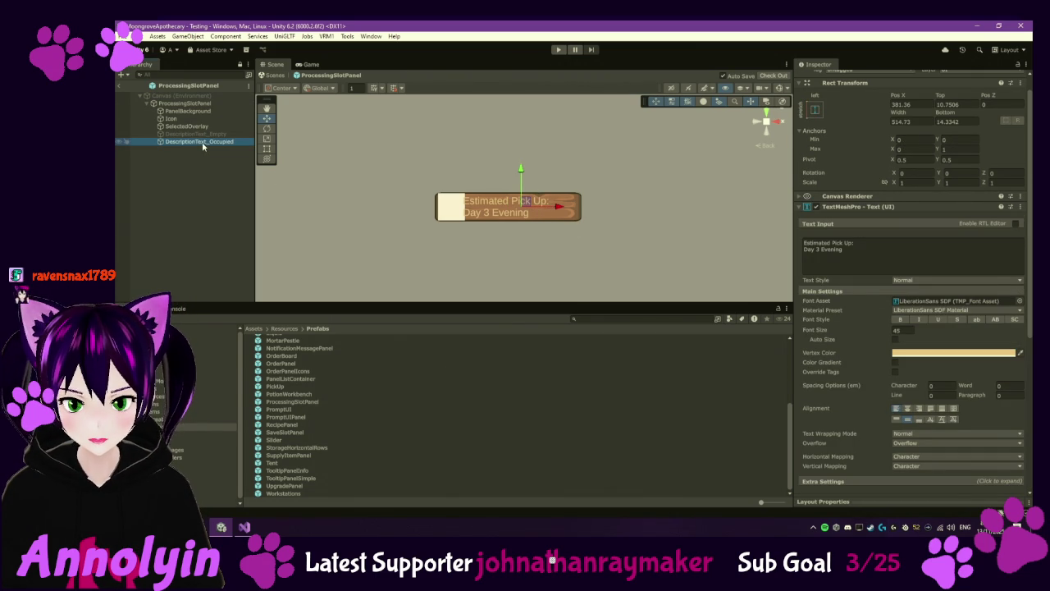
pyautogui.click(268, 149)
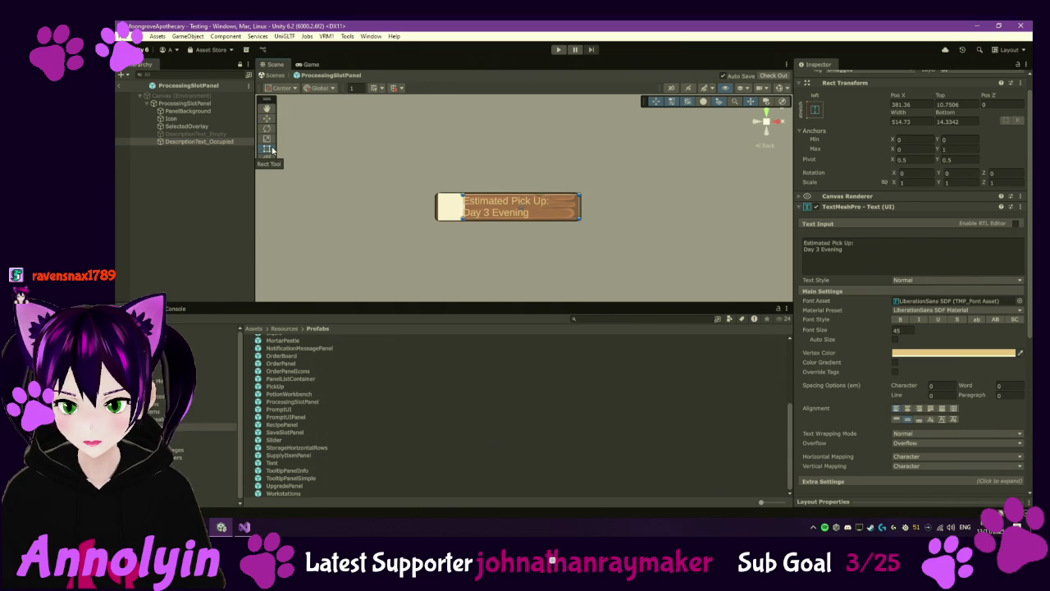
pyautogui.click(896, 341)
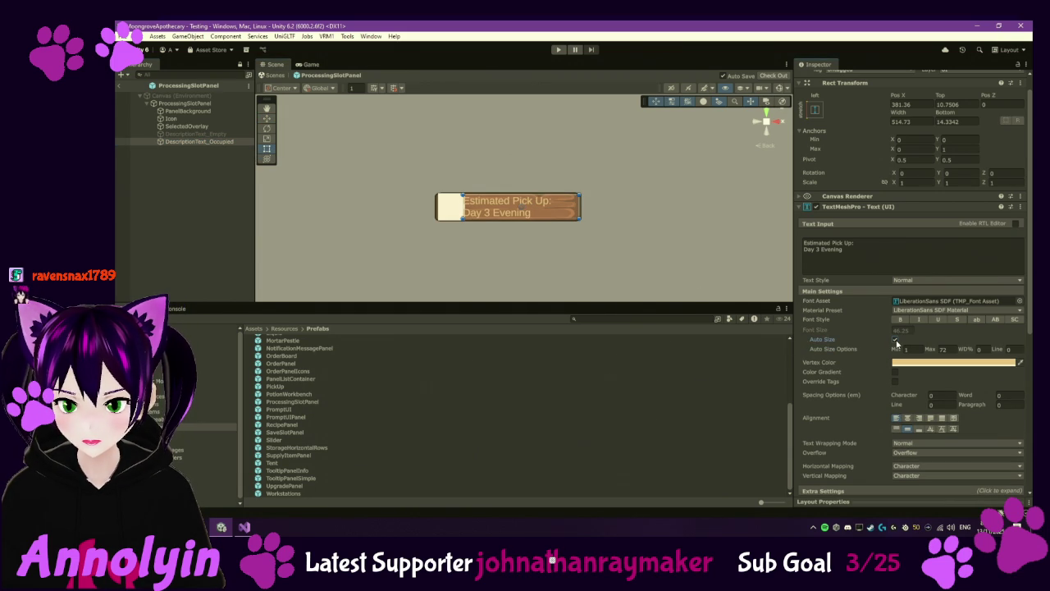
pyautogui.click(598, 292)
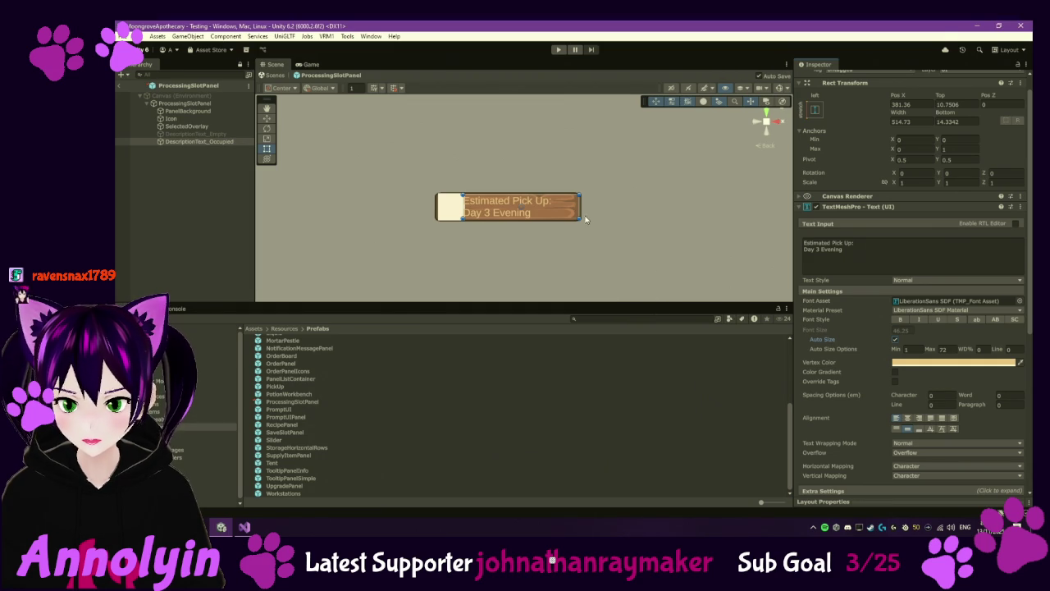
pyautogui.click(197, 134)
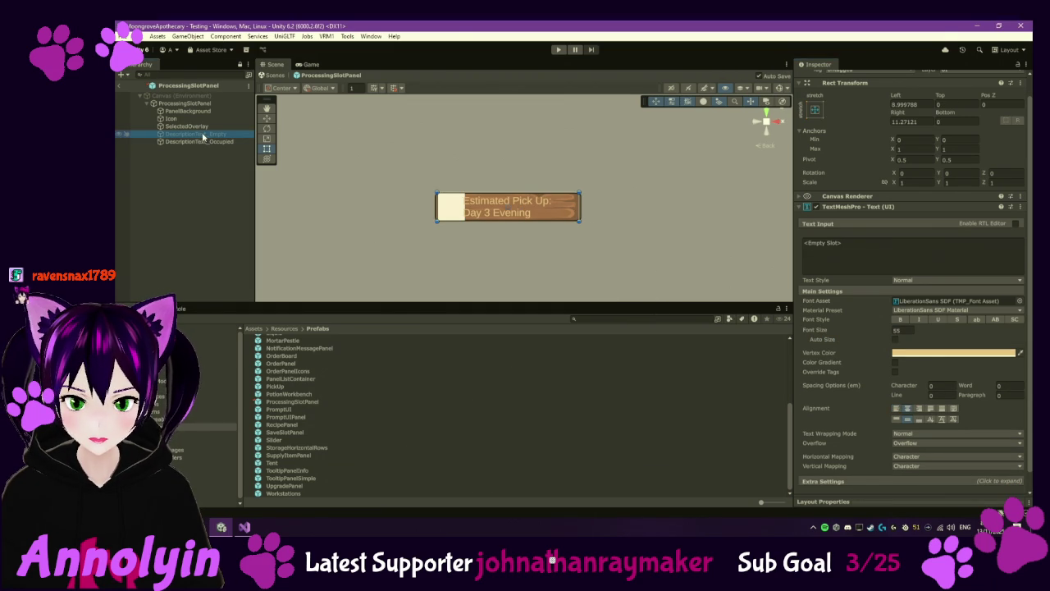
pyautogui.click(896, 339)
pyautogui.scroll(-3, 895, 339)
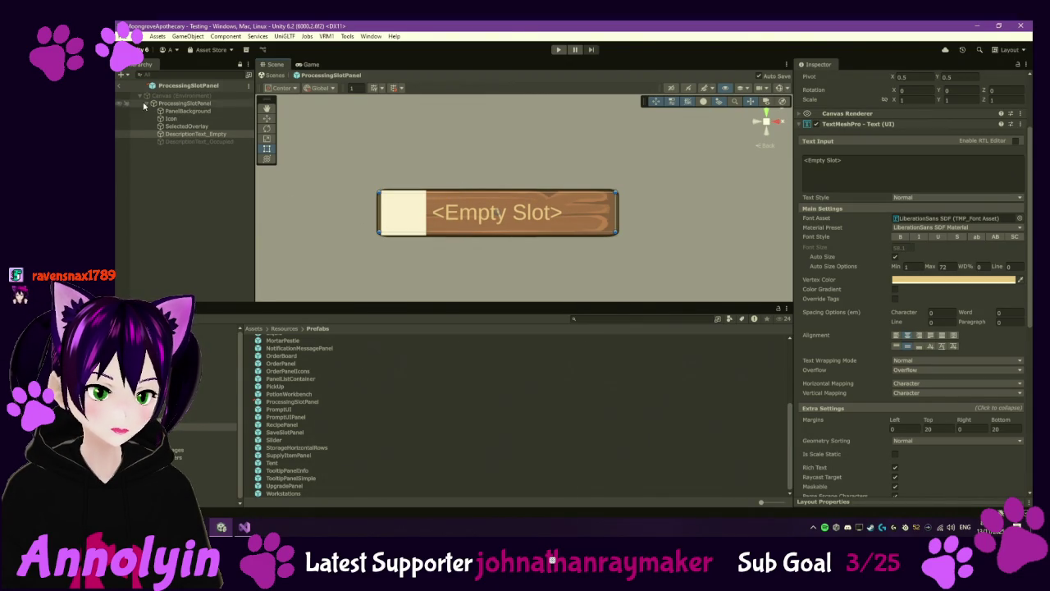
pyautogui.click(120, 85)
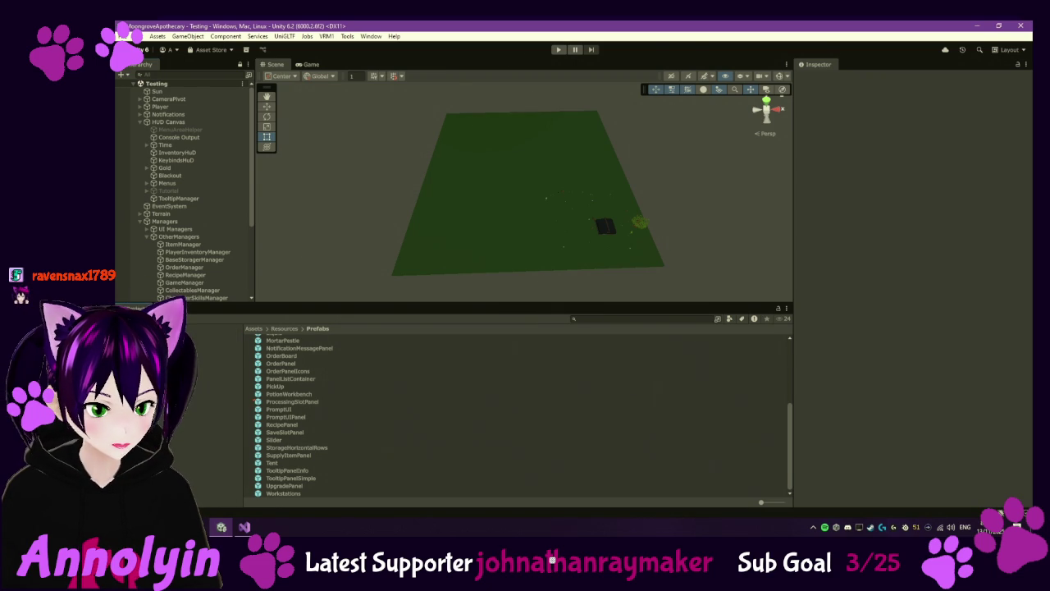
# Step: Select ItemPrefabDatabase in Resources and scroll down through its Item Mappings
pyautogui.click(215, 396)
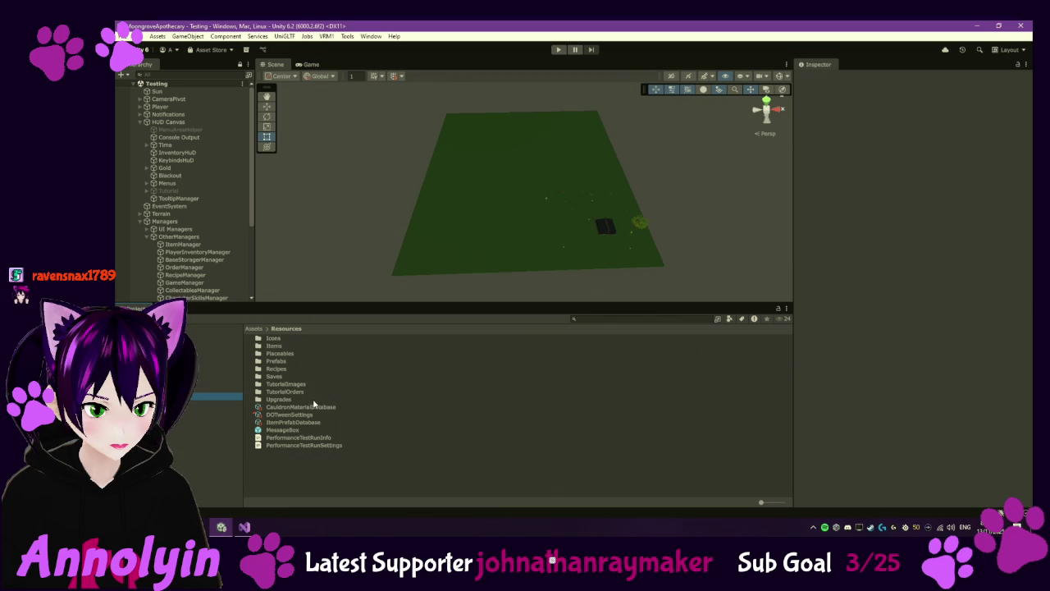
pyautogui.click(310, 422)
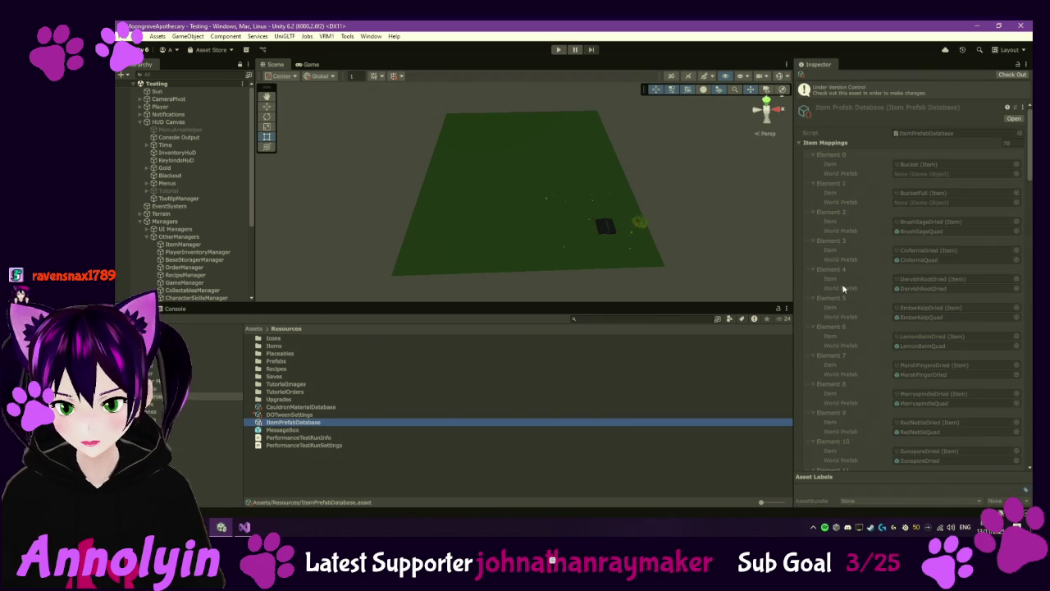
pyautogui.scroll(-3, 853, 273)
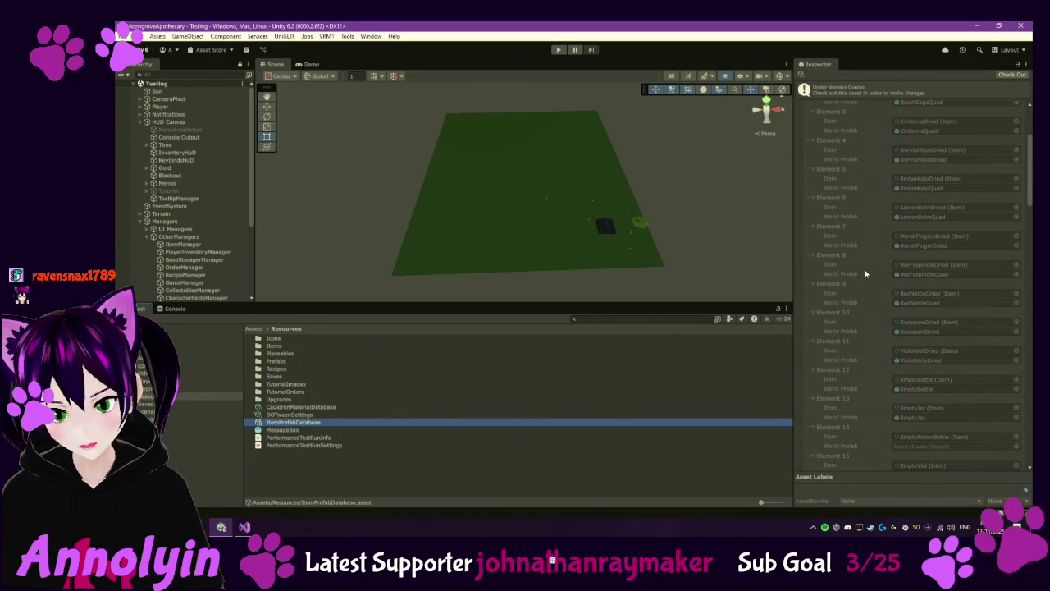
pyautogui.scroll(-4, 865, 273)
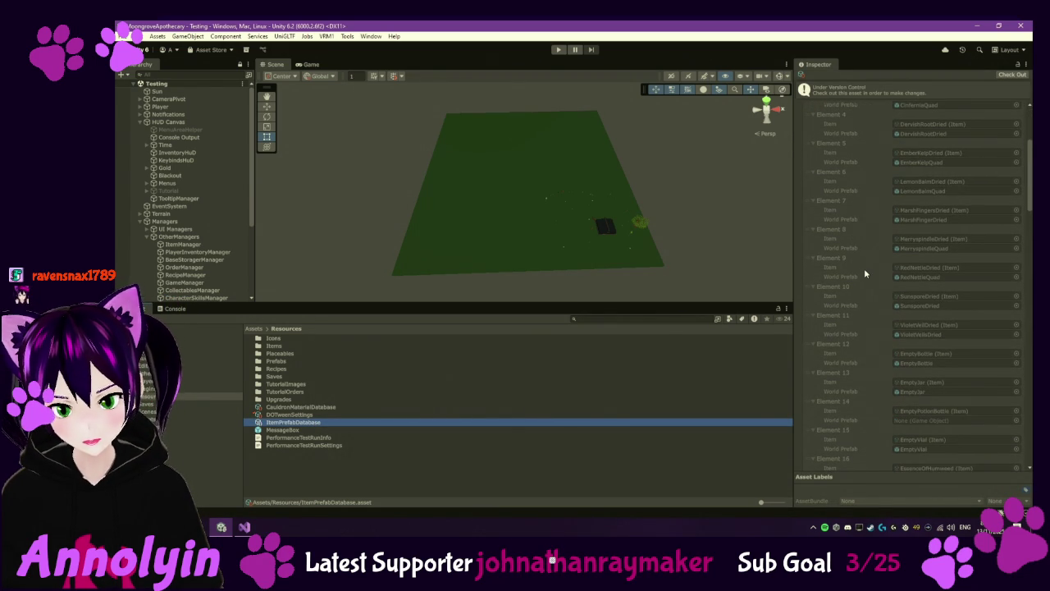
pyautogui.scroll(-10, 864, 273)
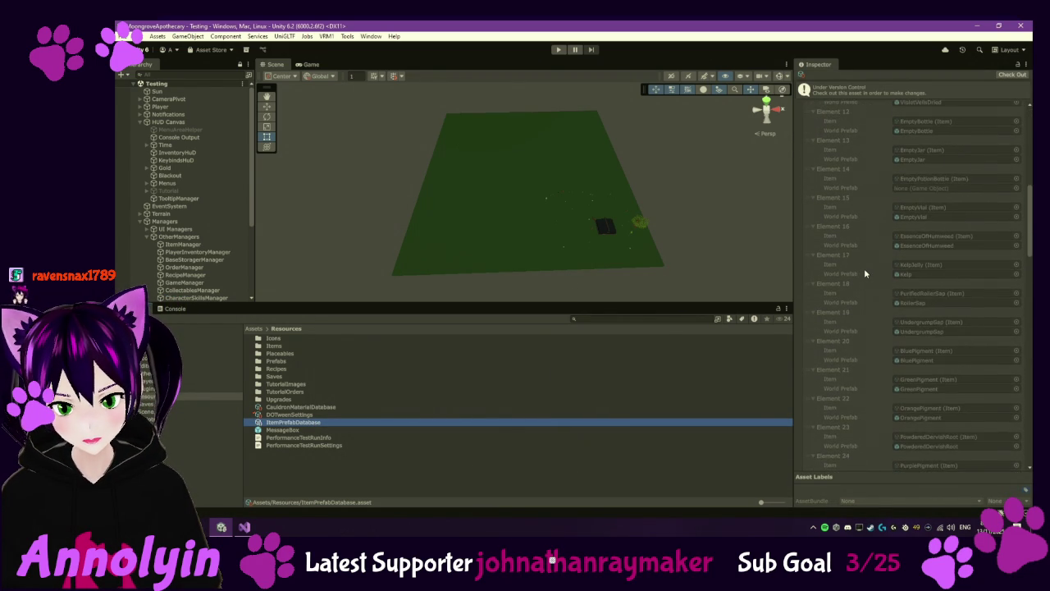
pyautogui.scroll(-8, 865, 273)
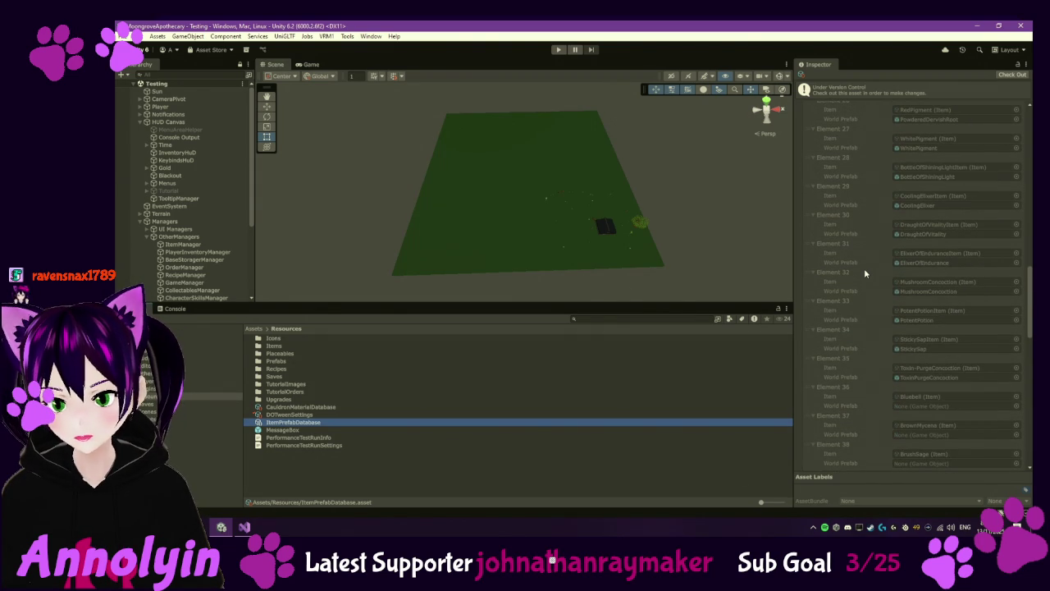
pyautogui.scroll(-8, 865, 273)
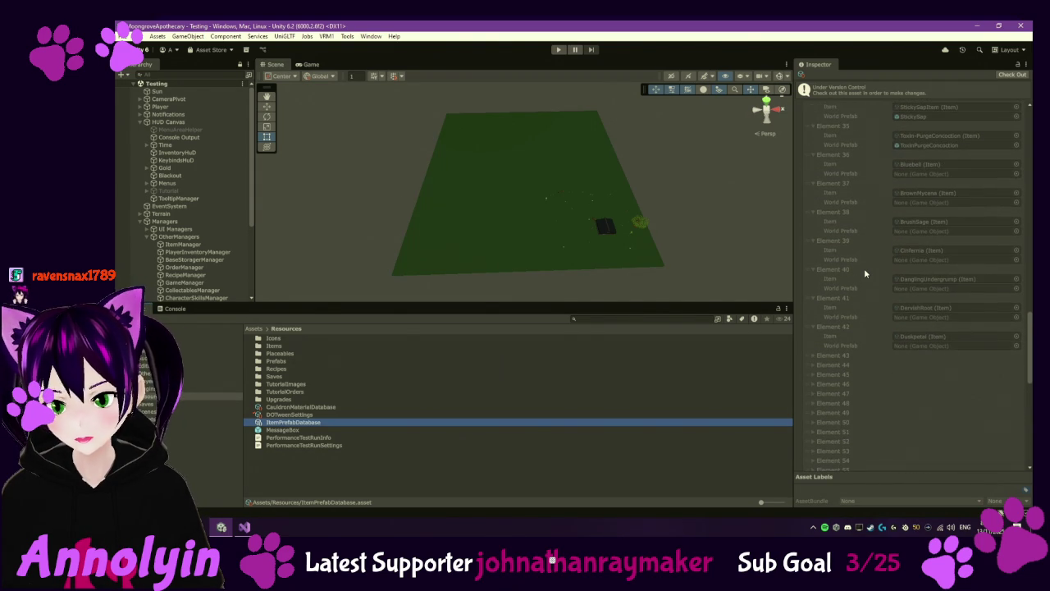
# Step: Expand Elements 43–47: EmberKelp, Firework, Grundlebunch, Humwood and Jellycap
pyautogui.click(813, 355)
pyautogui.click(814, 385)
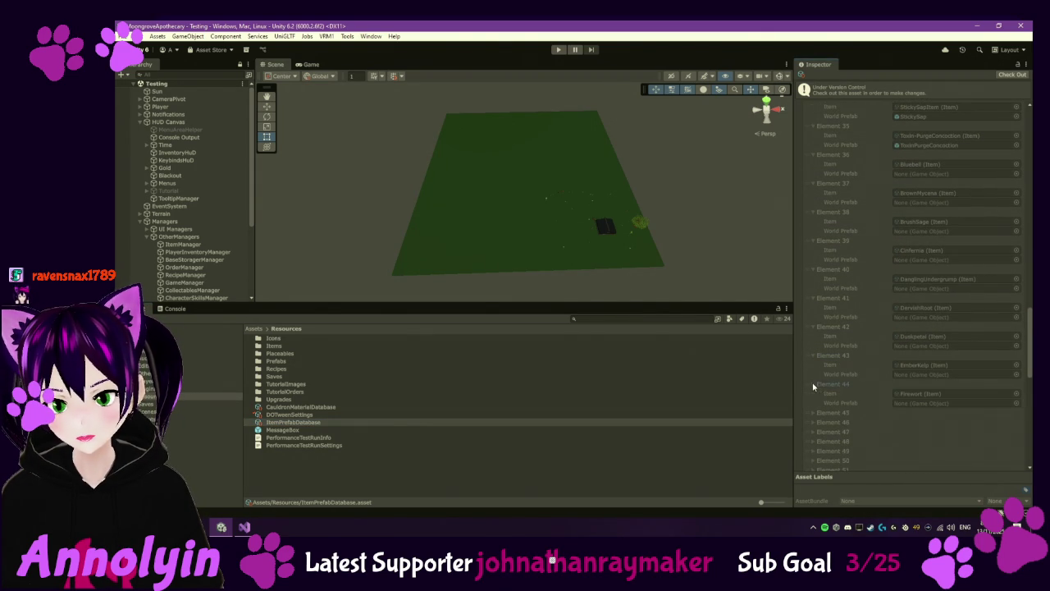
pyautogui.click(812, 412)
pyautogui.scroll(-2, 812, 409)
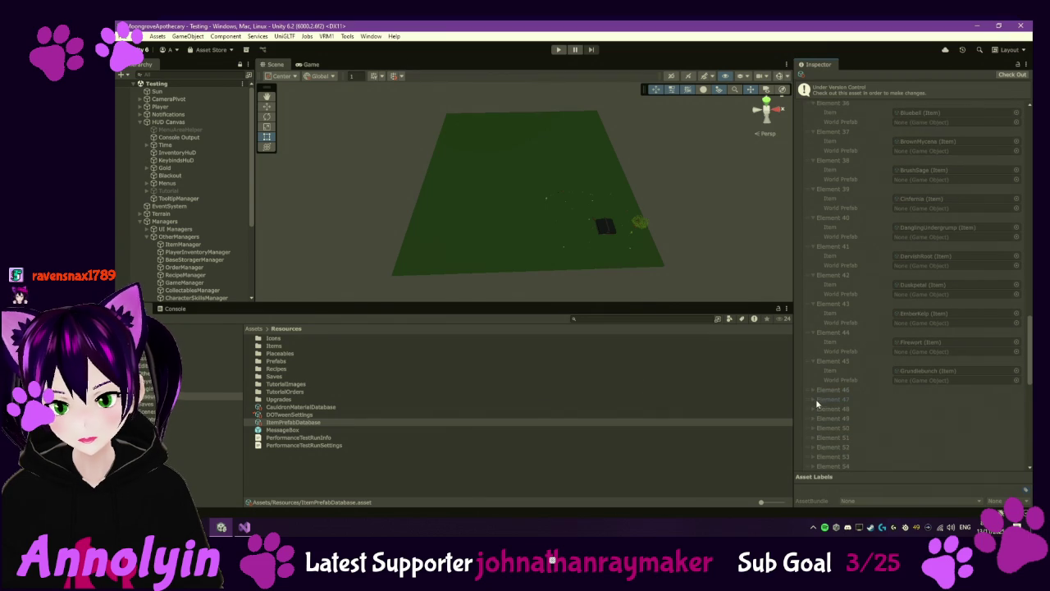
pyautogui.click(814, 390)
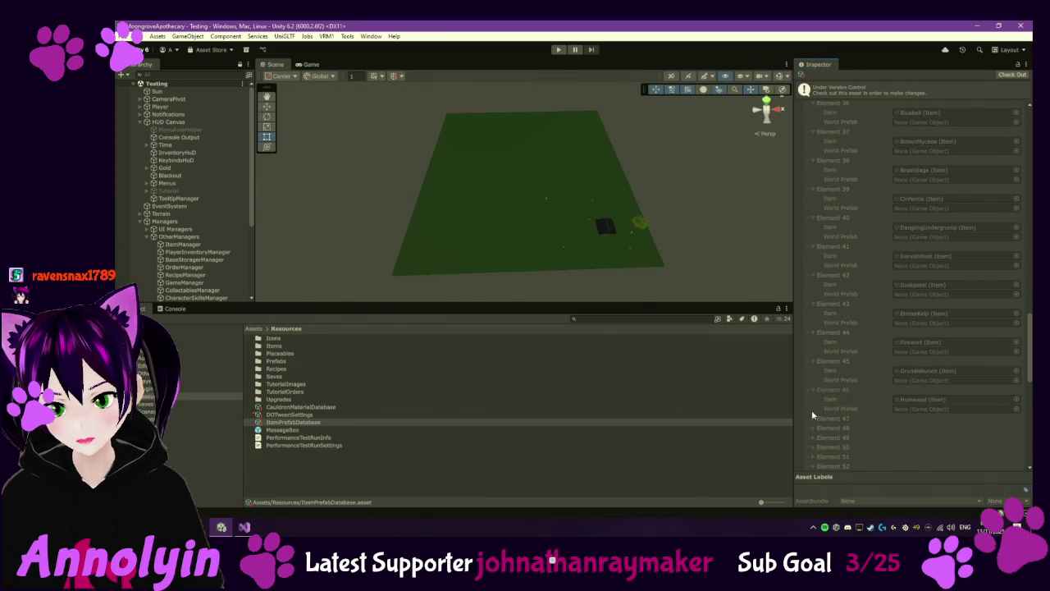
pyautogui.click(813, 419)
pyautogui.scroll(-10, 821, 423)
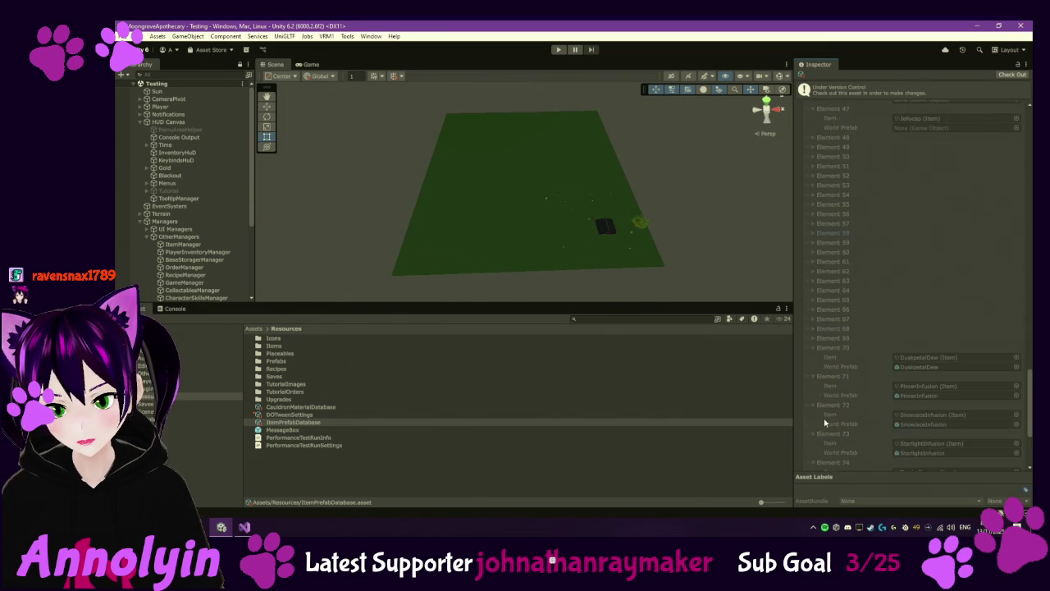
pyautogui.scroll(-2, 826, 345)
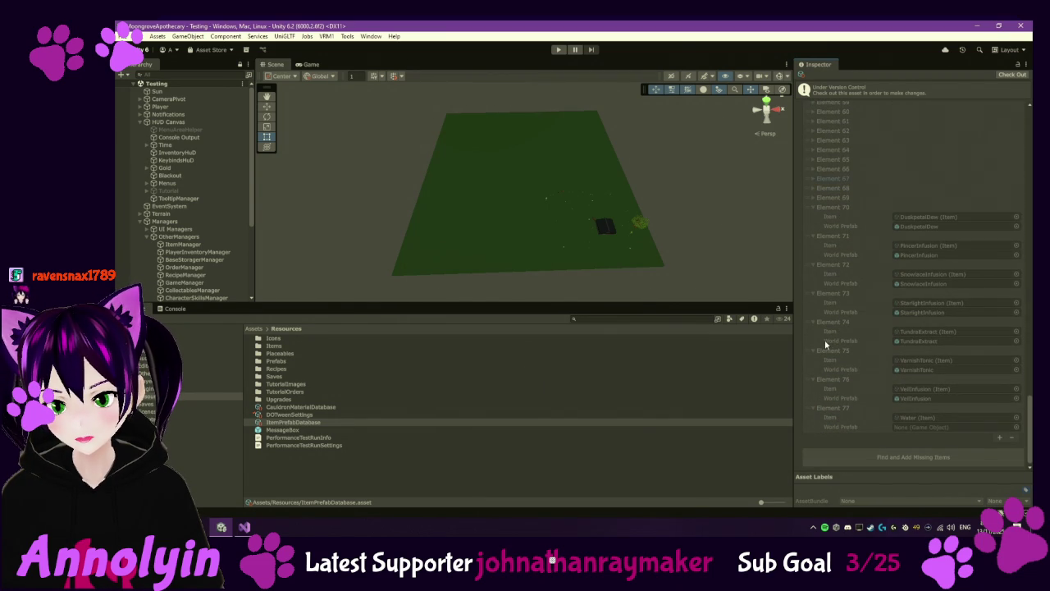
pyautogui.scroll(8, 869, 290)
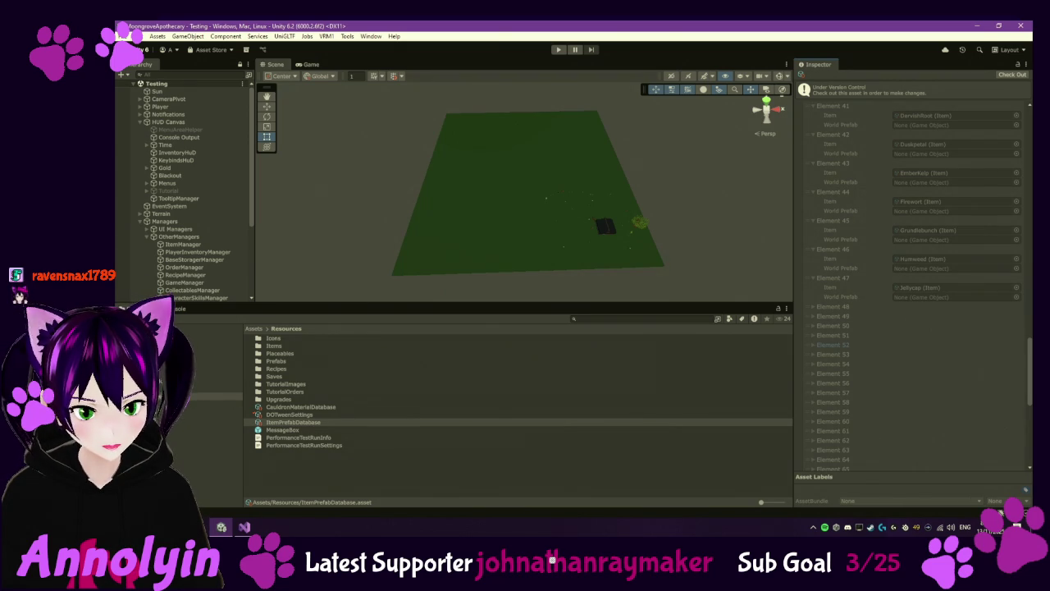
# Step: Open the WorkstationManager script from the Scripts folder in the code editor
pyautogui.click(213, 419)
pyautogui.scroll(-3, 359, 417)
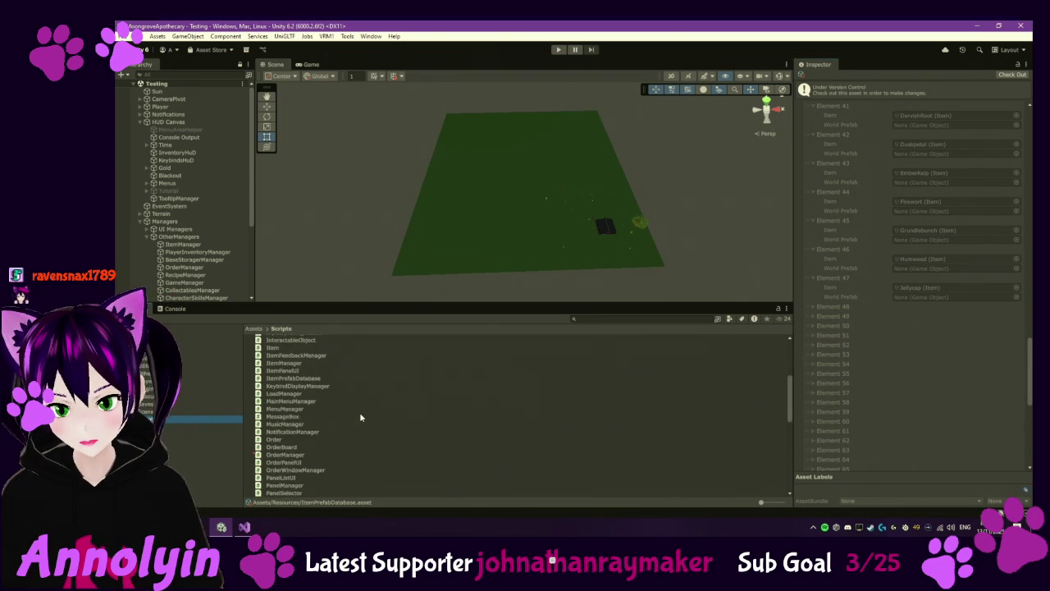
pyautogui.scroll(-5, 360, 417)
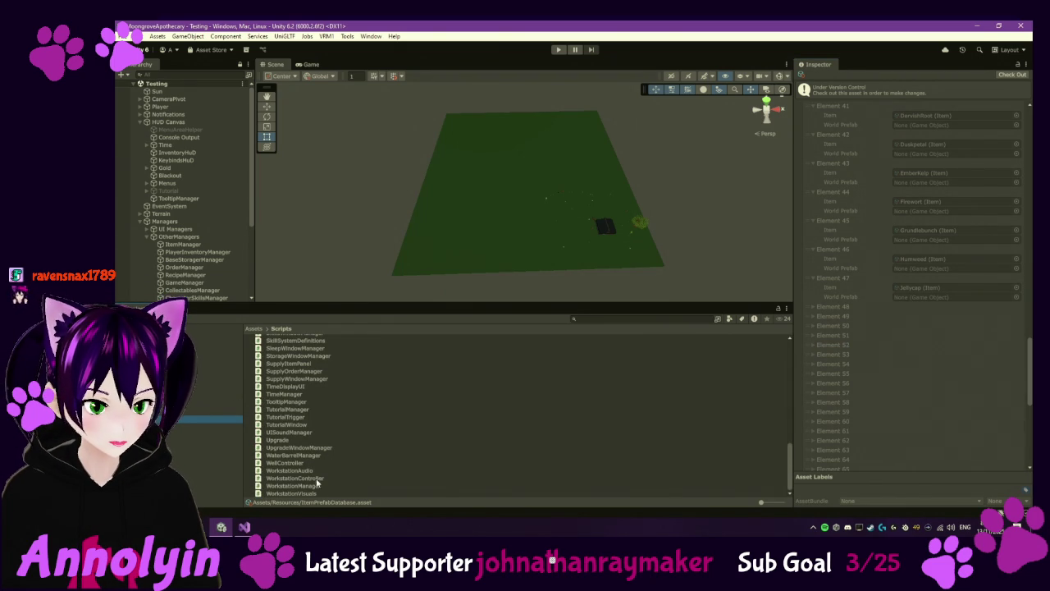
pyautogui.doubleClick(311, 486)
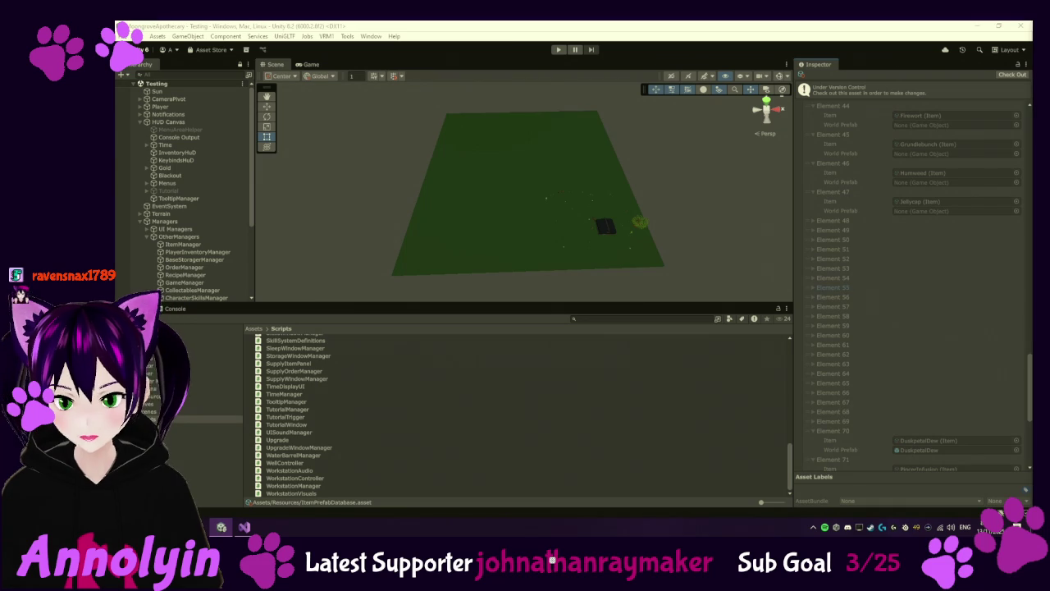
pyautogui.scroll(5, 301, 415)
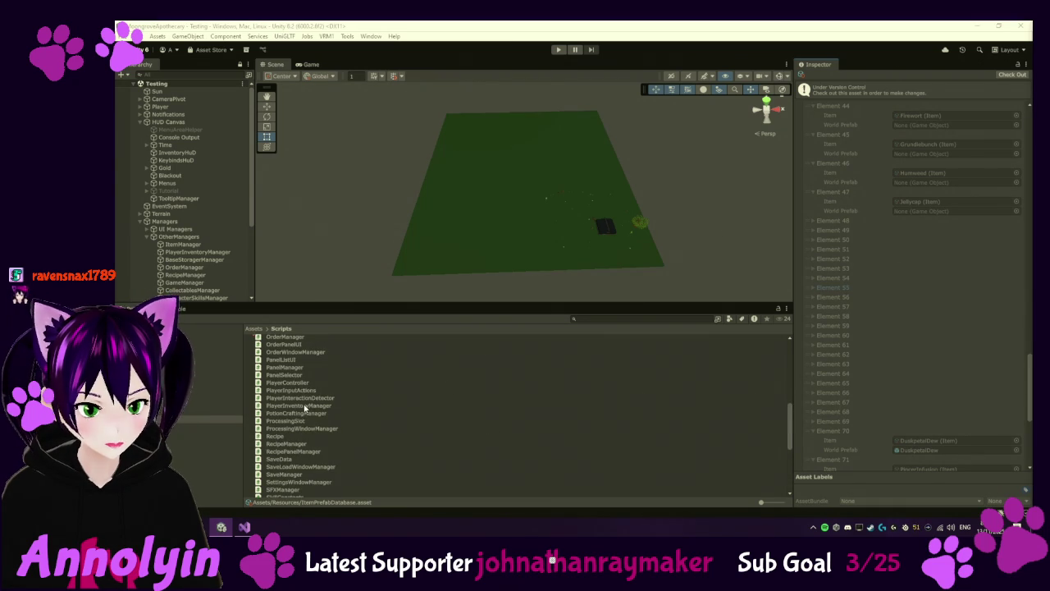
pyautogui.scroll(3, 294, 374)
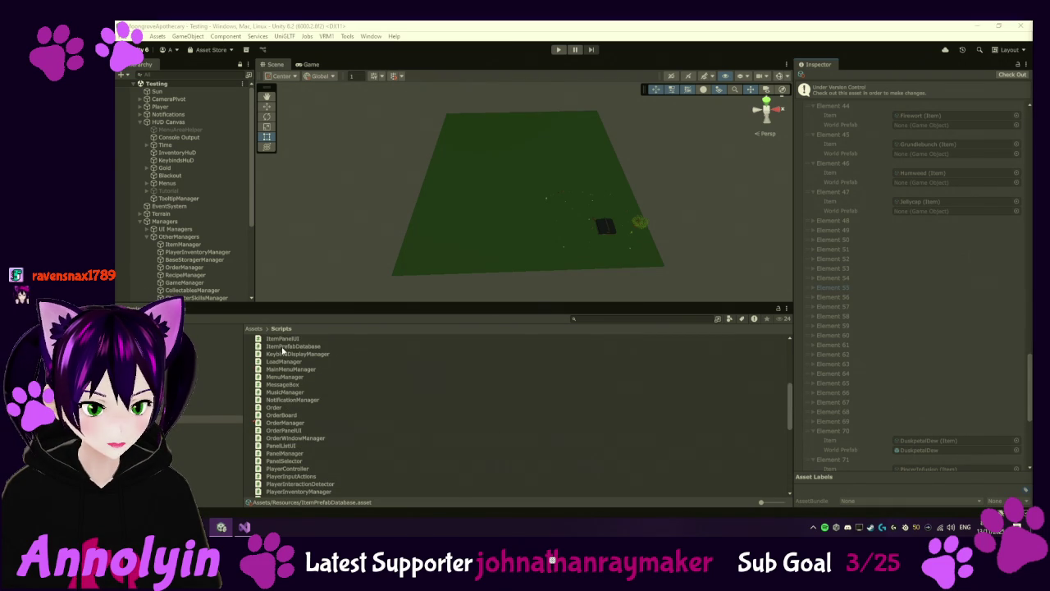
# Step: Back in Unity, select the CauldronVisuals script in the Scripts folder
pyautogui.click(282, 348)
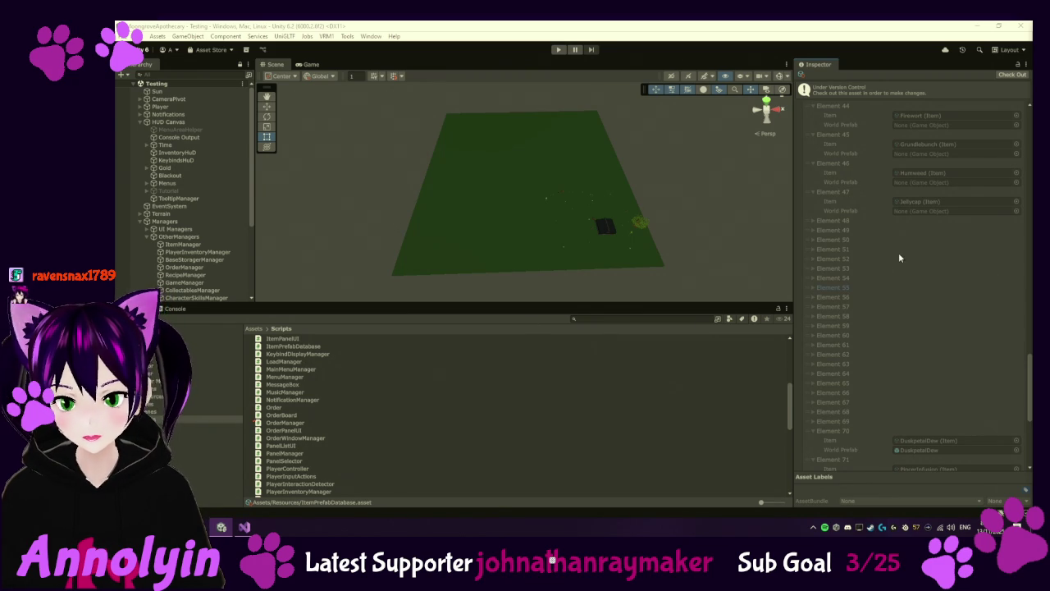
pyautogui.scroll(3, 868, 280)
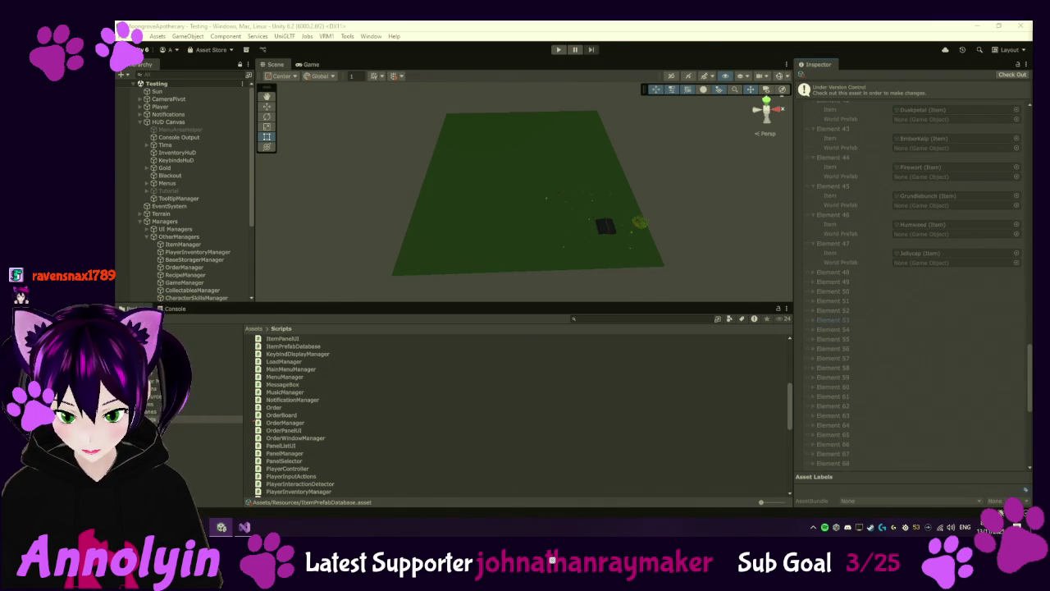
pyautogui.scroll(-5, 310, 421)
pyautogui.scroll(-6, 312, 422)
pyautogui.scroll(15, 314, 422)
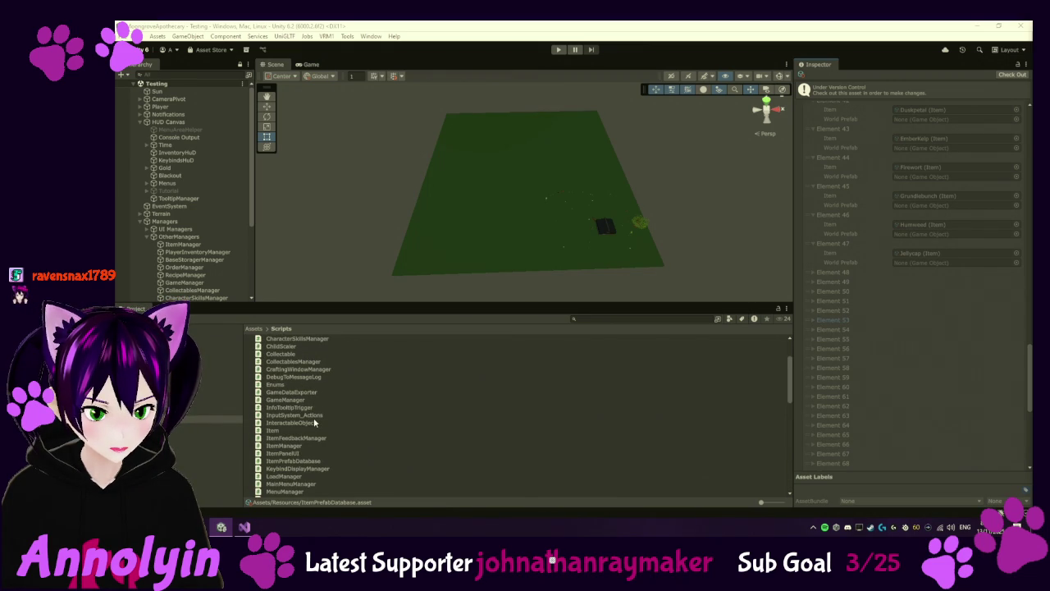
pyautogui.scroll(1, 317, 406)
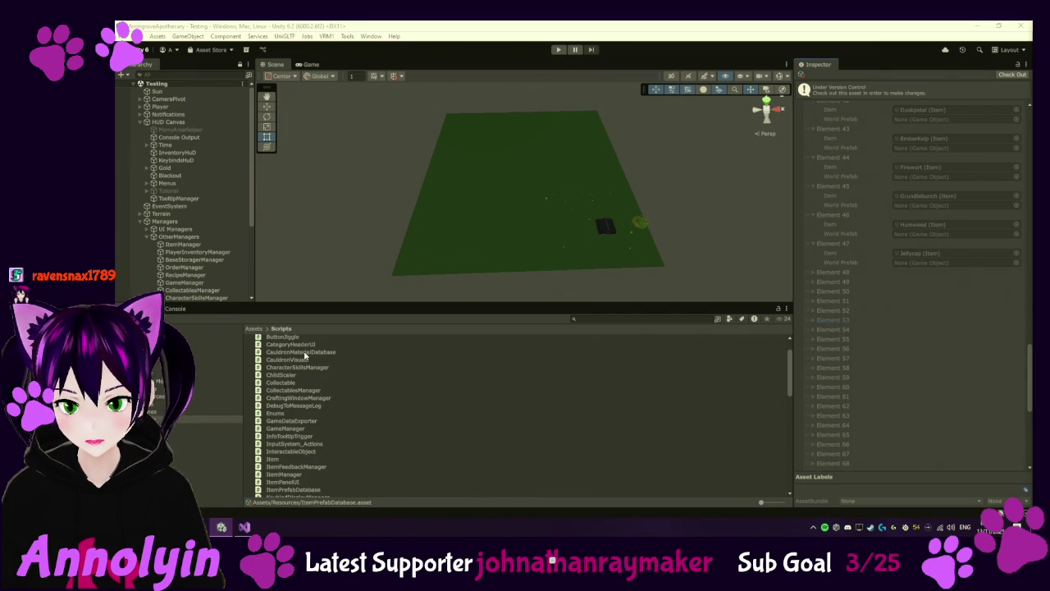
pyautogui.click(305, 354)
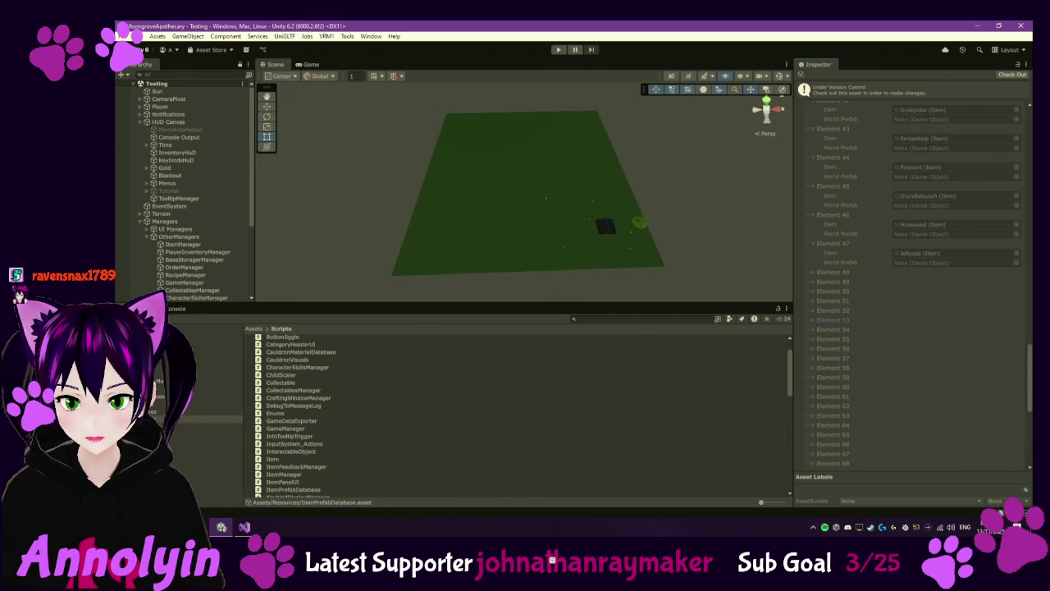
pyautogui.click(301, 361)
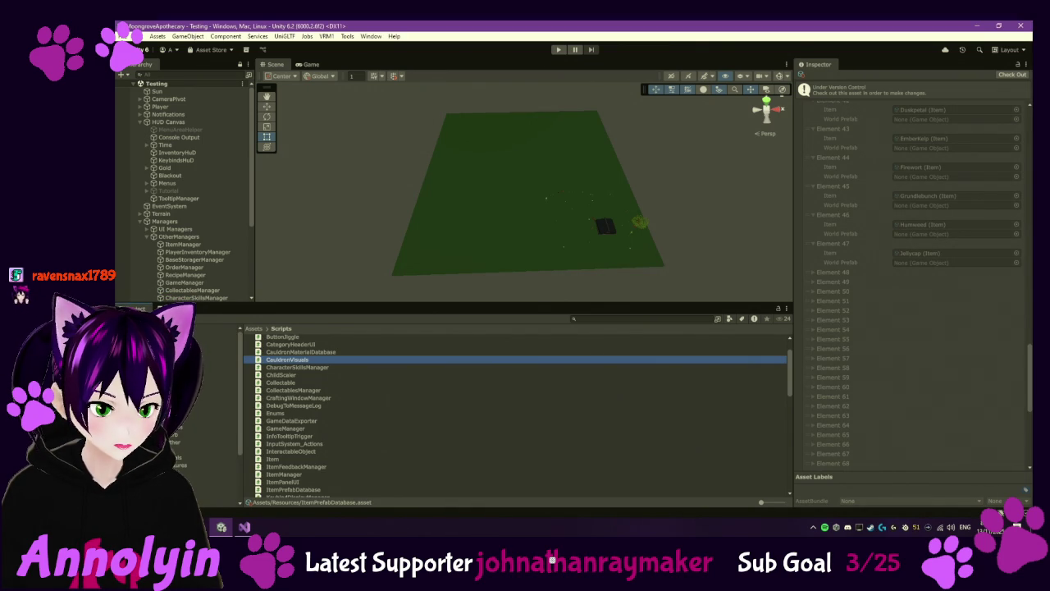
# Step: Go from Jars up to Resources, view CauldronMaterialDatabase's material mappings, then open Prefabs
pyautogui.click(205, 450)
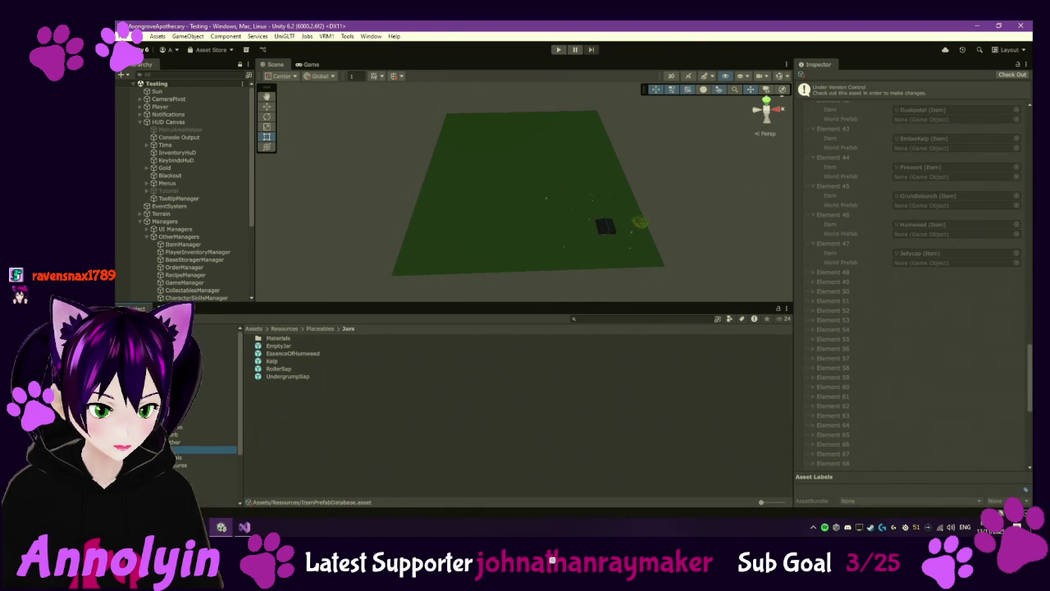
pyautogui.click(209, 419)
pyautogui.click(210, 397)
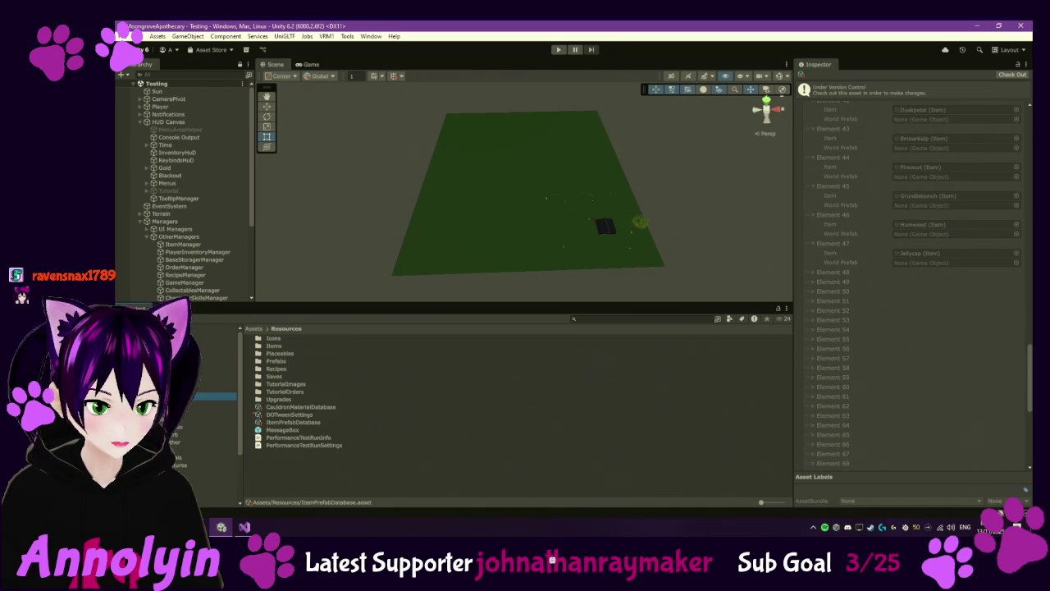
pyautogui.click(305, 407)
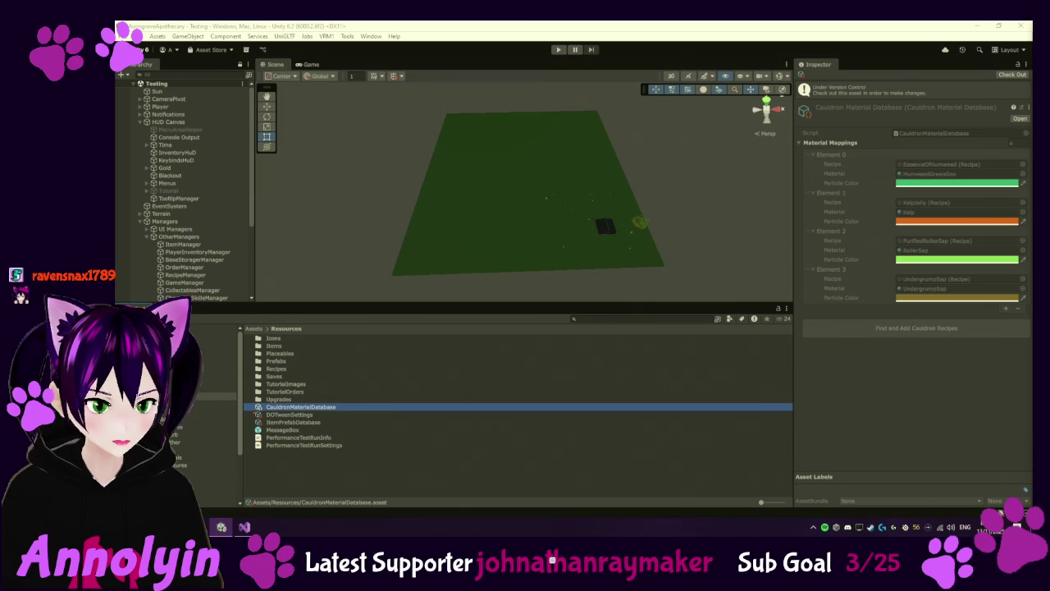
pyautogui.hotkey('alt', 'Tab')
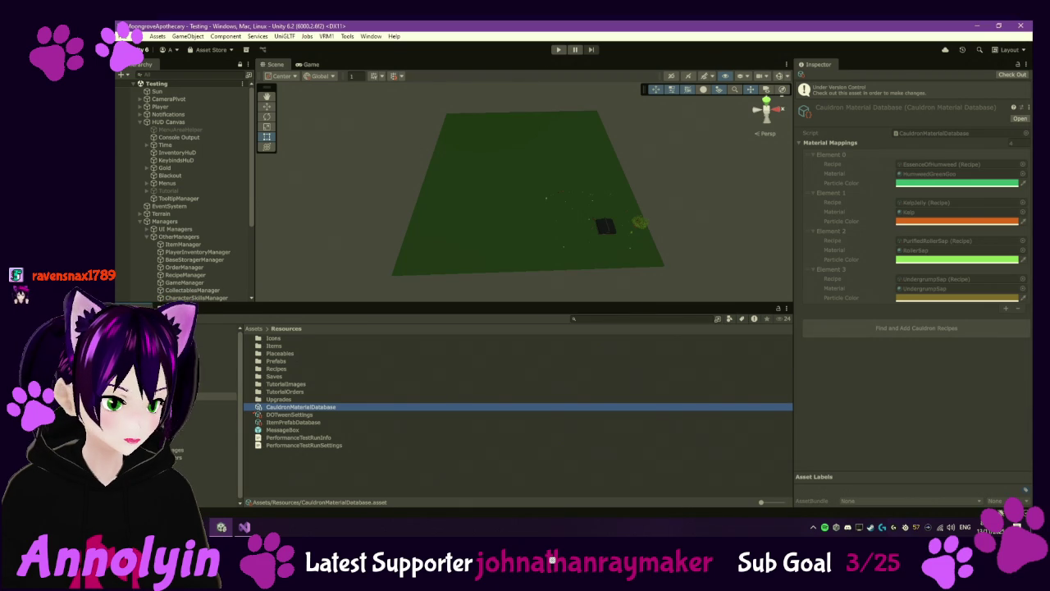
pyautogui.doubleClick(276, 361)
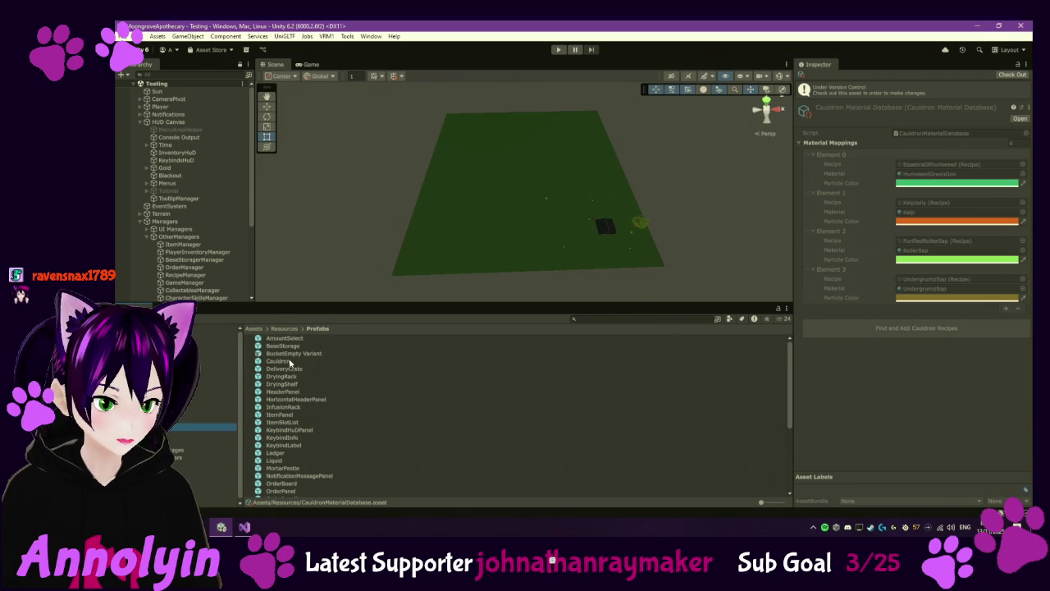
# Step: Inspect the Cauldron prefab's components and collapse its Box Collider
pyautogui.click(288, 362)
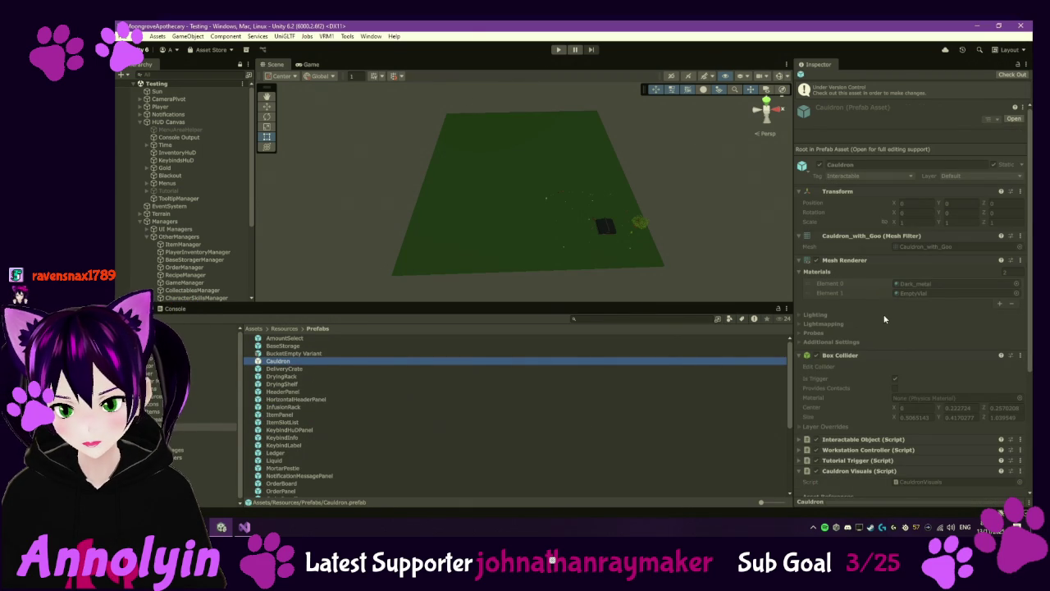
pyautogui.scroll(-1, 884, 316)
pyautogui.scroll(-3, 884, 319)
pyautogui.scroll(-2, 885, 318)
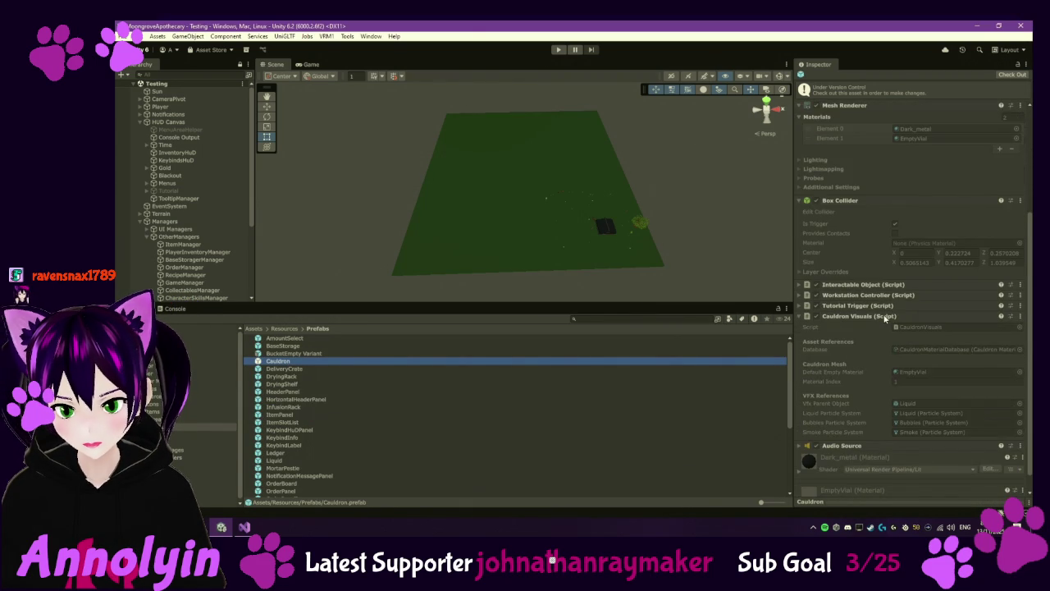
pyautogui.scroll(-1, 885, 318)
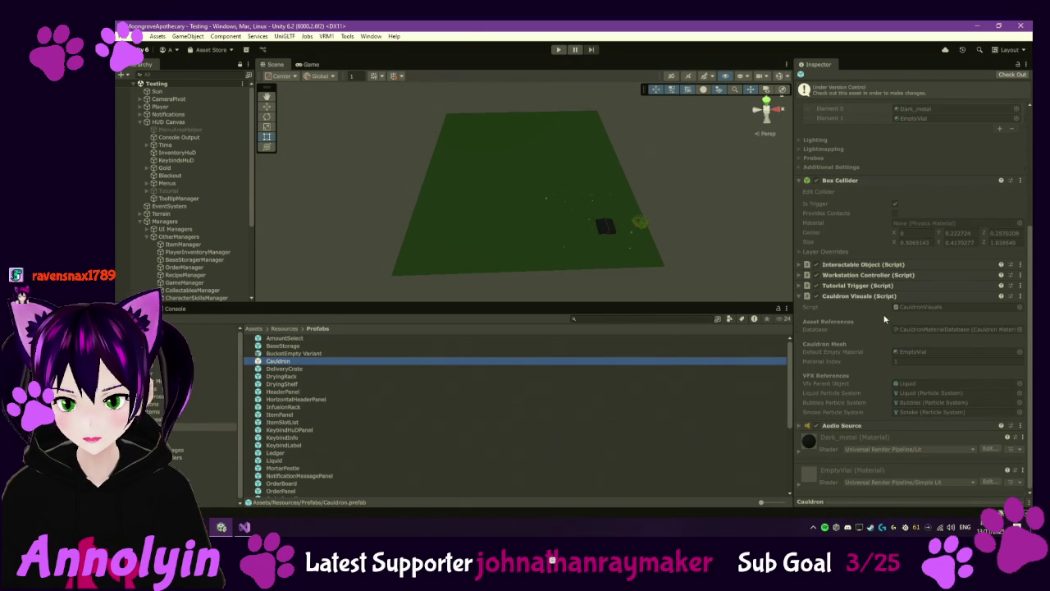
pyautogui.click(798, 181)
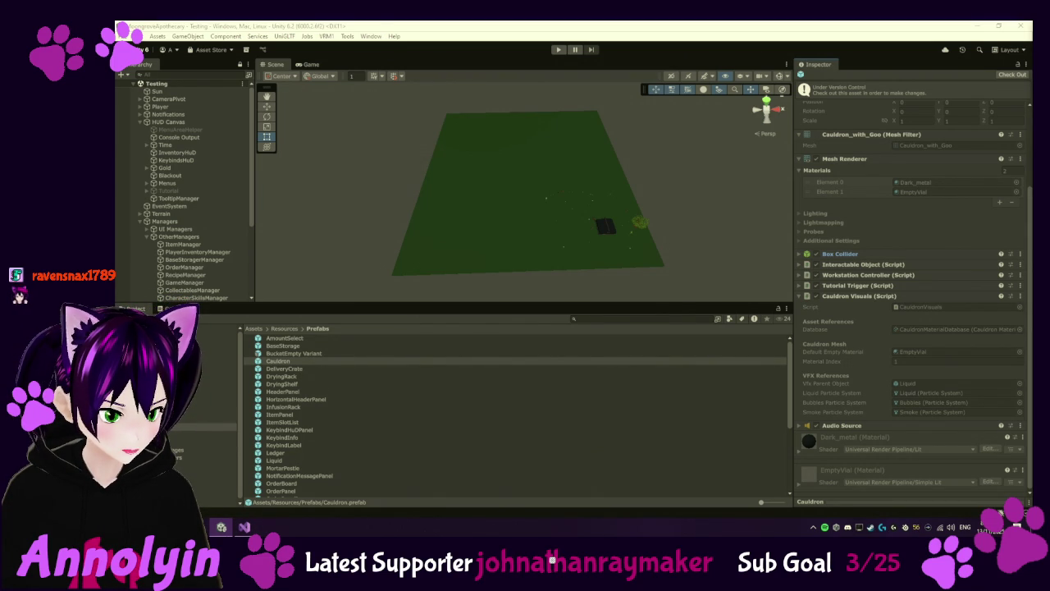
# Step: Check out the CauldronVisuals script under version control and open it in the code editor
pyautogui.click(220, 488)
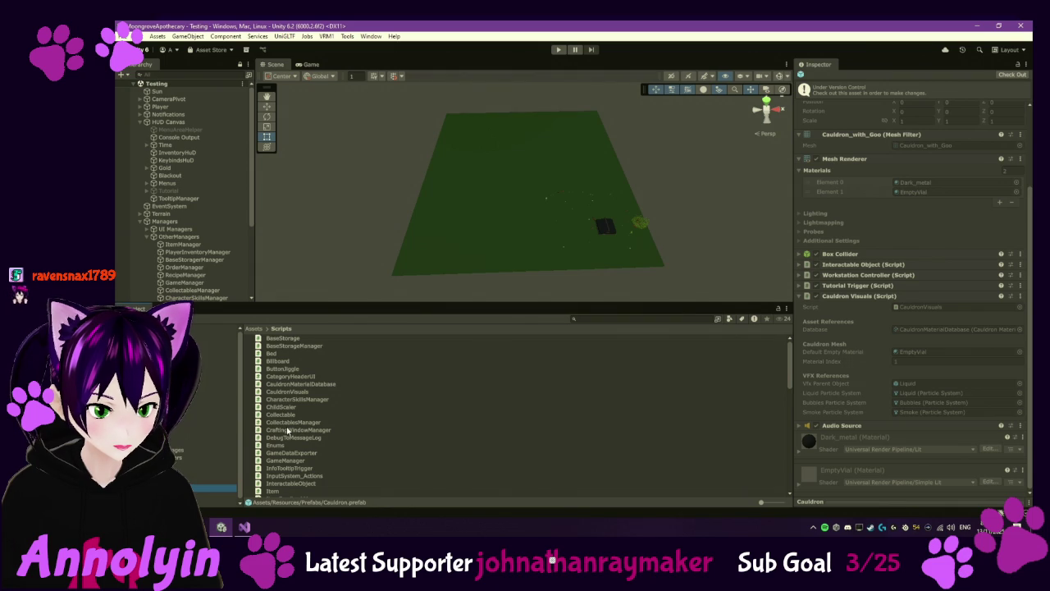
pyautogui.click(287, 392)
pyautogui.rightClick(287, 394)
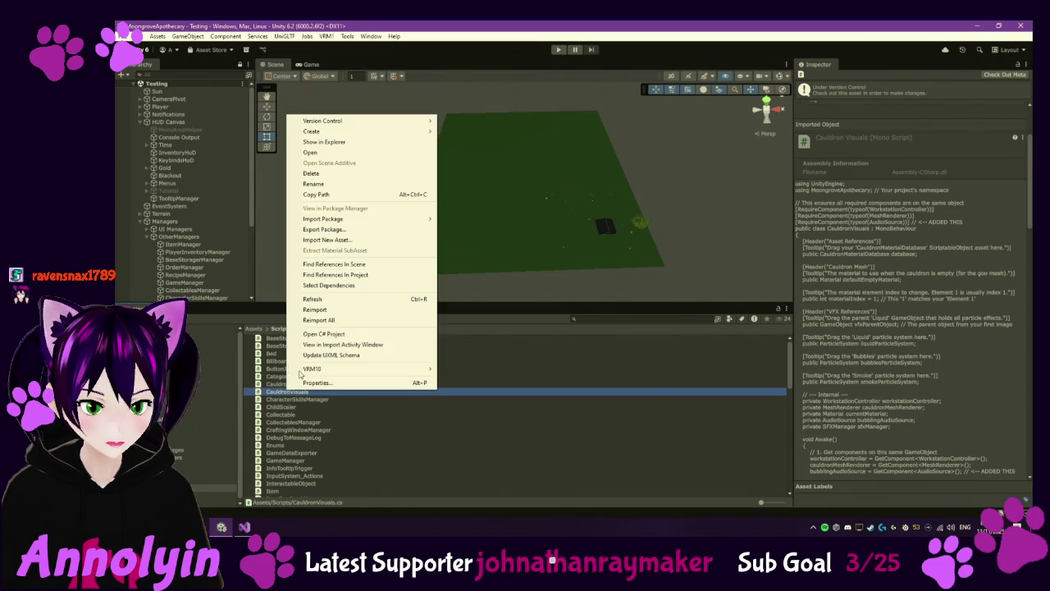
pyautogui.moveTo(379, 122)
pyautogui.click(466, 142)
pyautogui.doubleClick(319, 394)
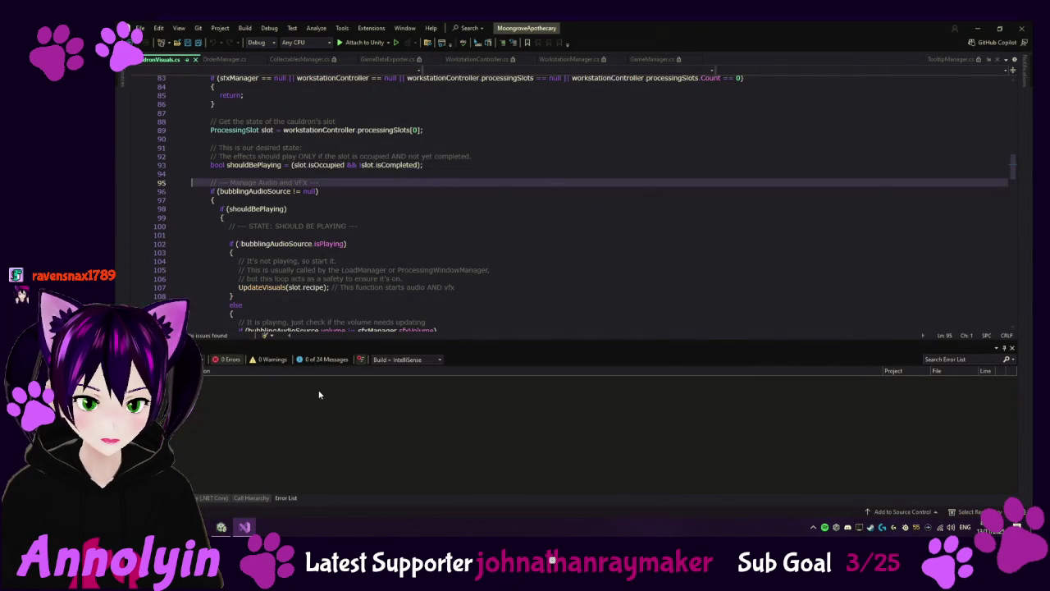
# Step: Scroll up through CauldronVisuals.cs to its field declarations, then switch back to Unity to recompile
pyautogui.click(525, 245)
pyautogui.scroll(-20, 532, 253)
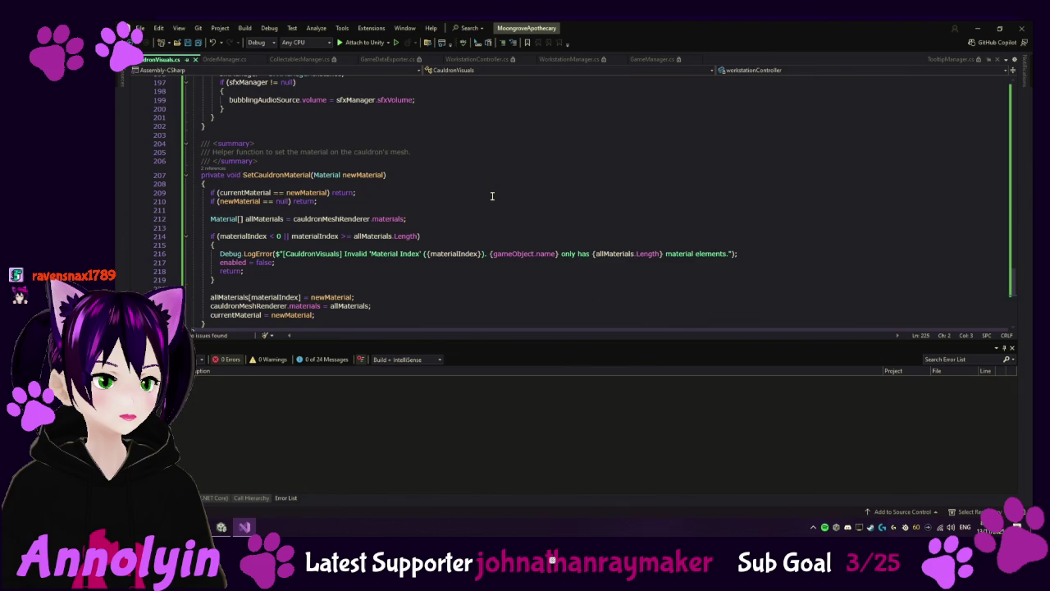
pyautogui.scroll(5, 493, 201)
pyautogui.scroll(20, 526, 205)
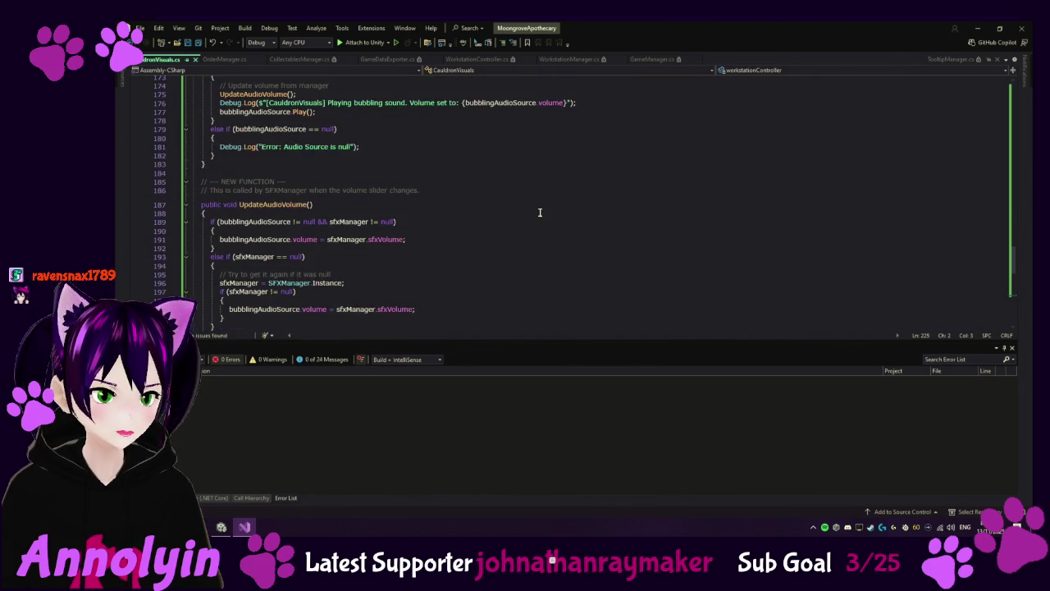
pyautogui.scroll(10, 548, 212)
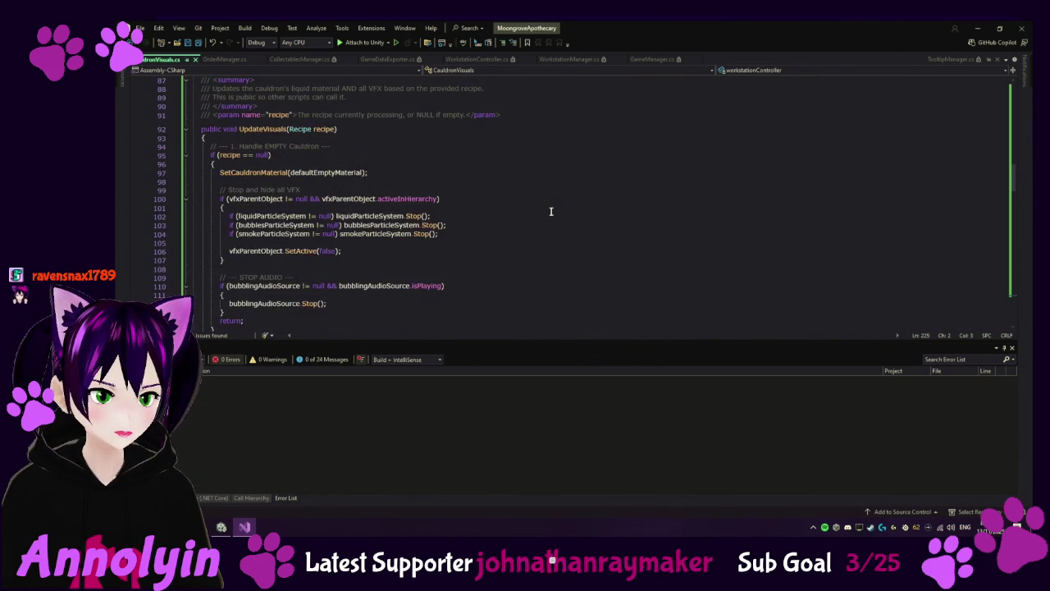
pyautogui.scroll(5, 549, 211)
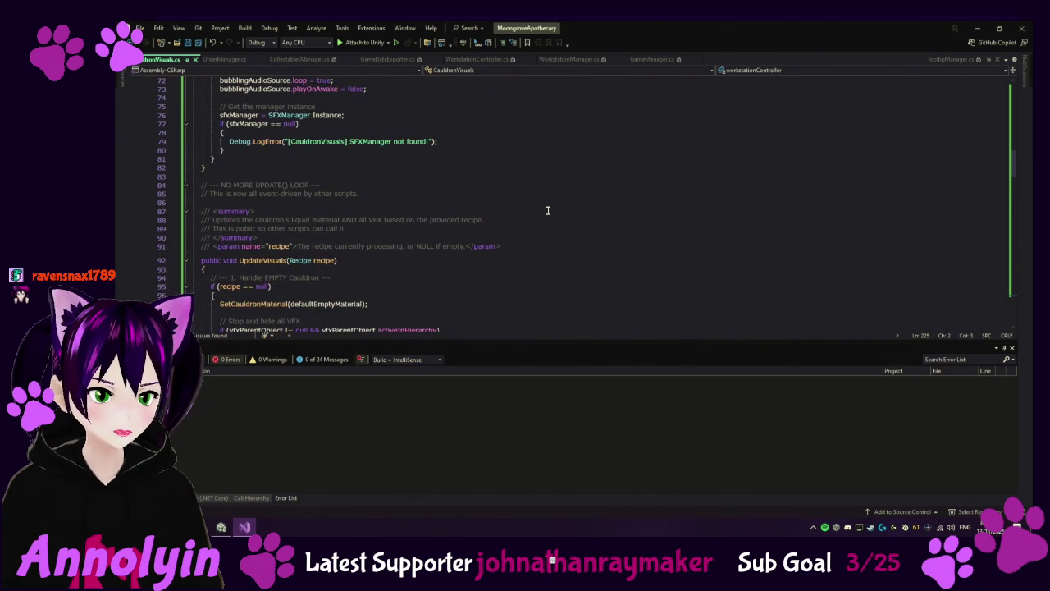
pyautogui.scroll(8, 548, 210)
pyautogui.scroll(4, 548, 211)
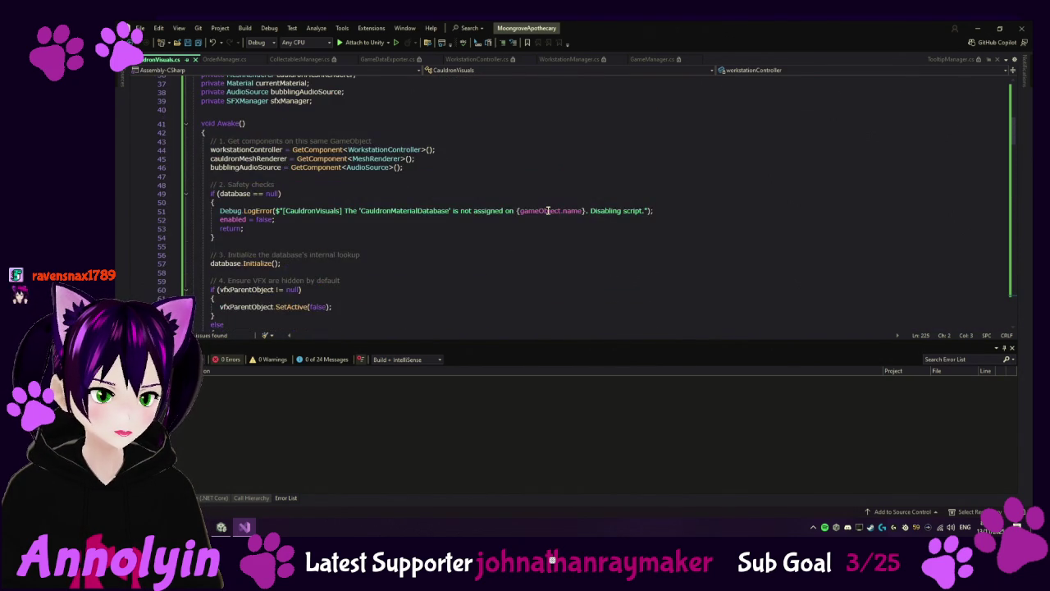
pyautogui.scroll(9, 548, 211)
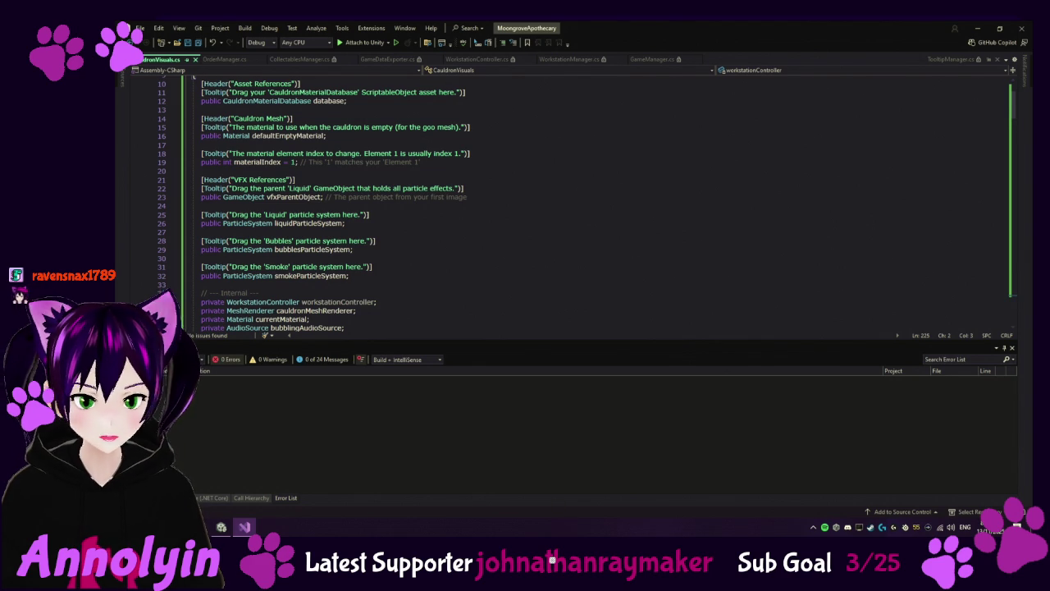
pyautogui.click(221, 527)
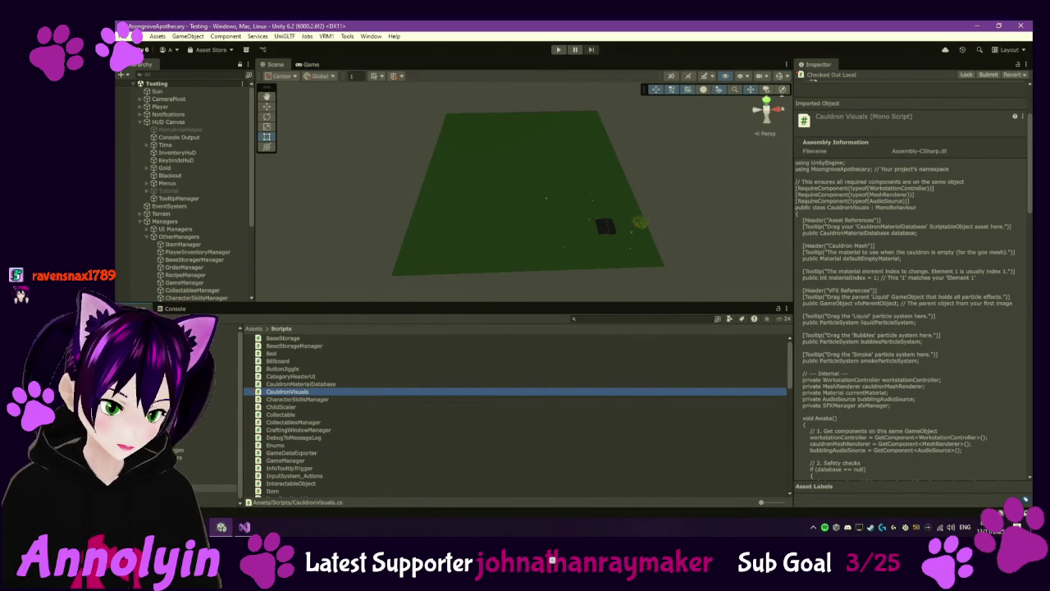
# Step: Expand the Cauldron prefab's Audio Source and 3D Sound Settings, then select ItemFeedbackManager
pyautogui.click(213, 426)
pyautogui.click(281, 362)
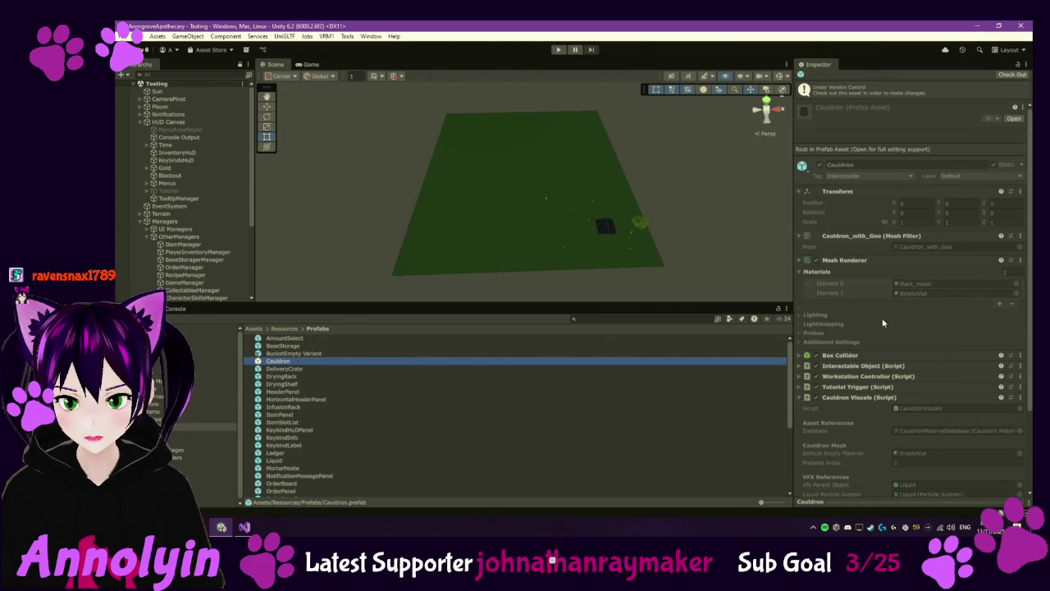
pyautogui.scroll(-3, 882, 317)
pyautogui.click(801, 425)
pyautogui.scroll(-3, 846, 394)
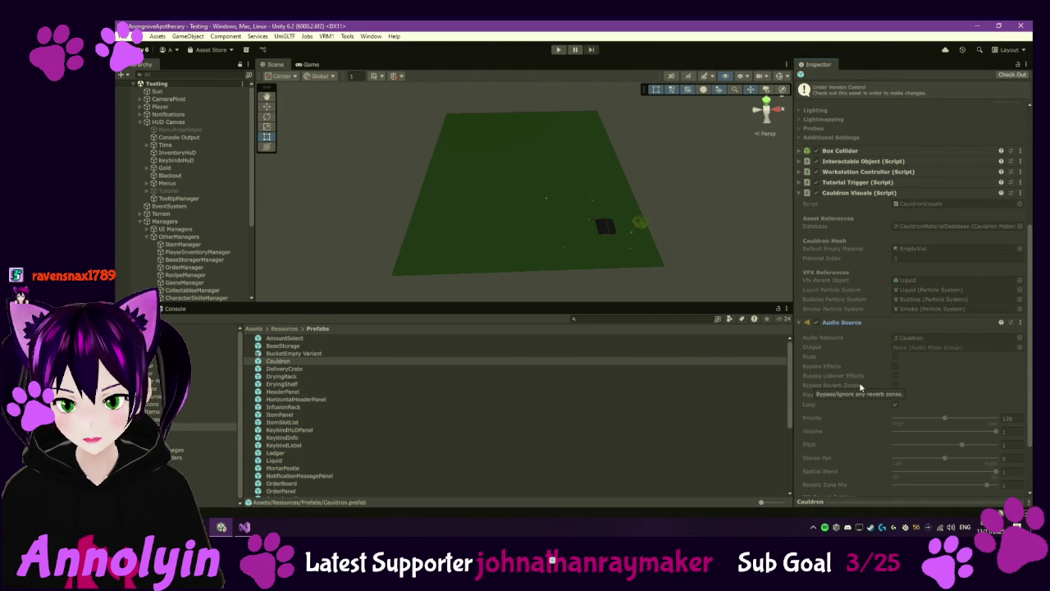
pyautogui.scroll(-2, 860, 387)
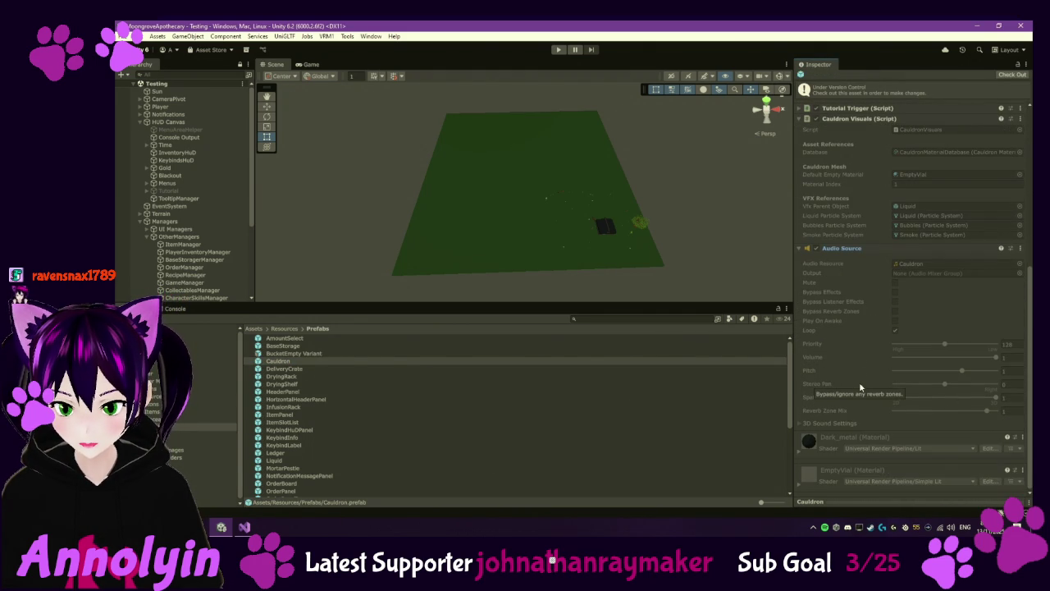
pyautogui.click(801, 422)
pyautogui.scroll(-4, 827, 414)
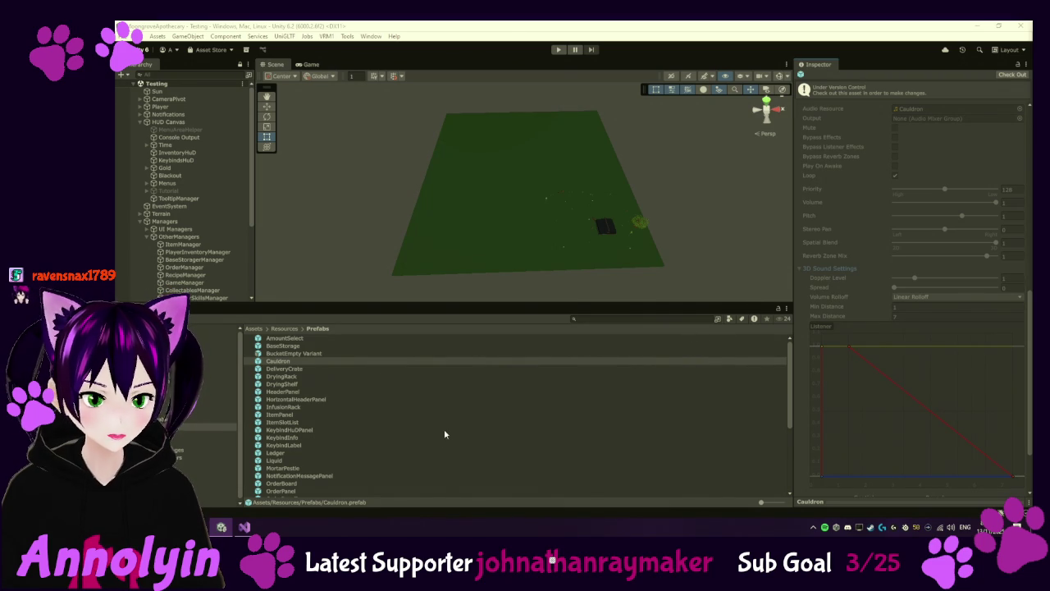
pyautogui.scroll(-5, 302, 440)
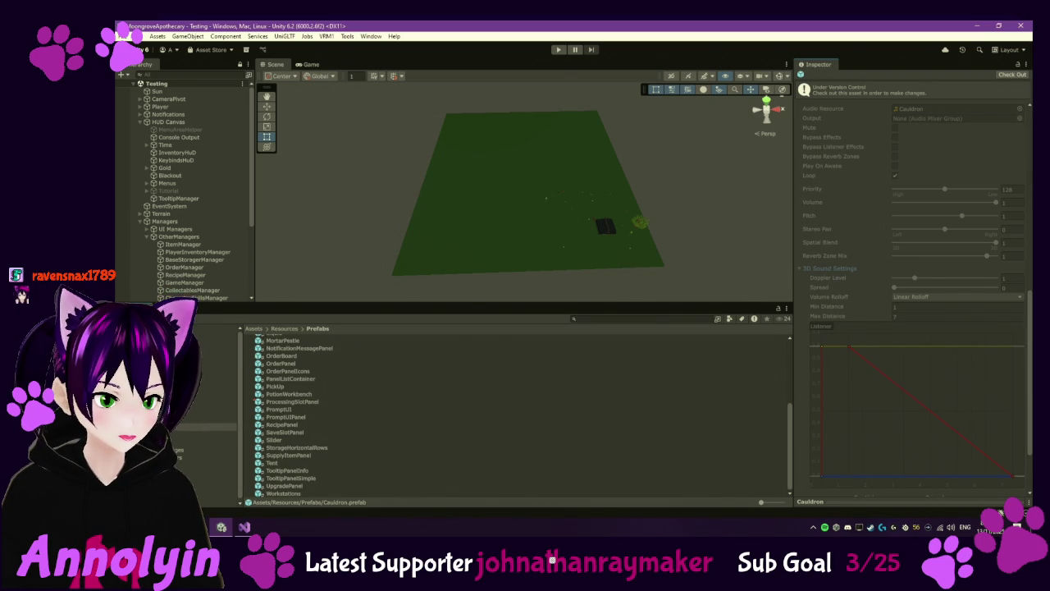
pyautogui.scroll(-3, 229, 254)
pyautogui.click(223, 279)
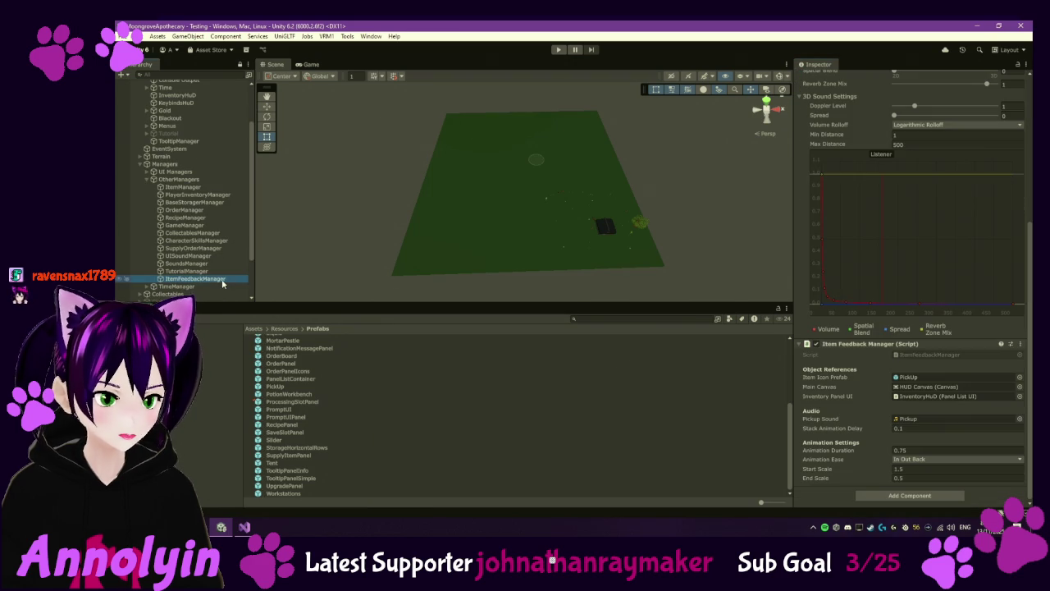
# Step: Collapse ItemFeedbackManager's Audio Source foldout, re-toggle its script fields, and show the Scripts folder
pyautogui.scroll(5, 890, 215)
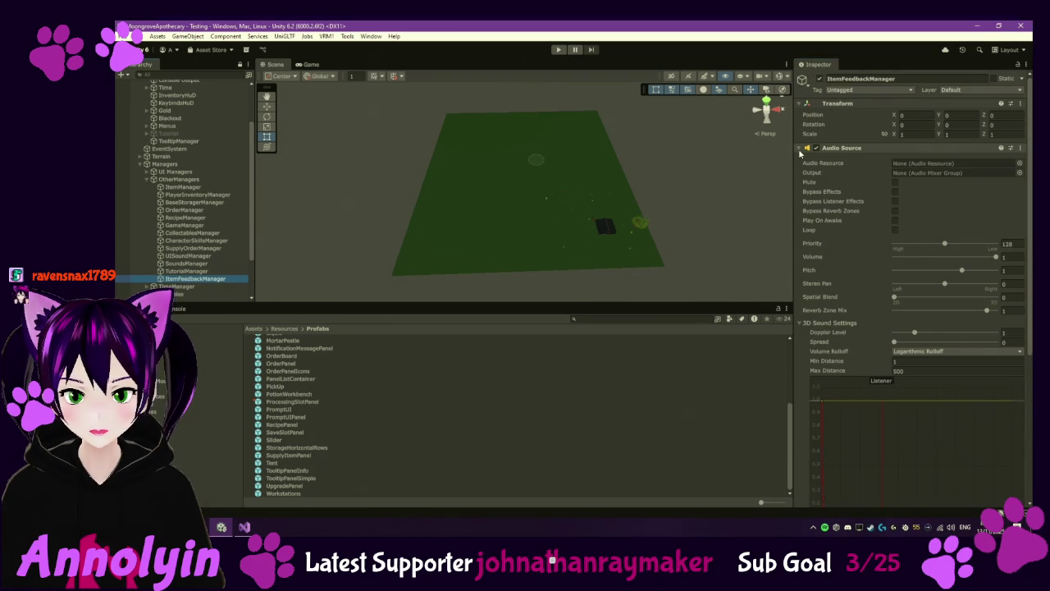
pyautogui.click(800, 150)
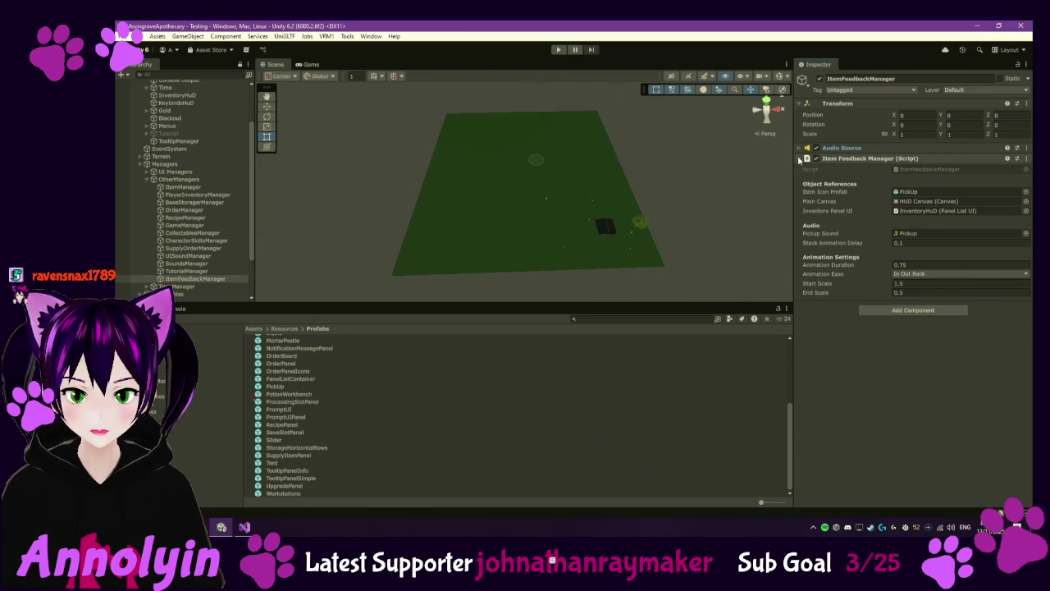
pyautogui.click(798, 159)
pyautogui.click(798, 159)
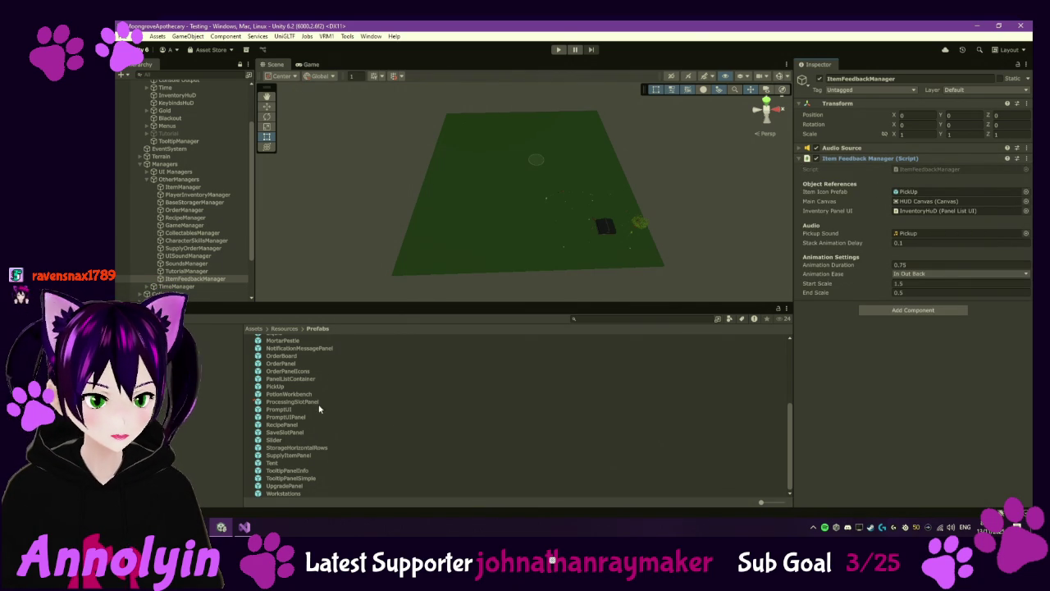
pyautogui.click(217, 419)
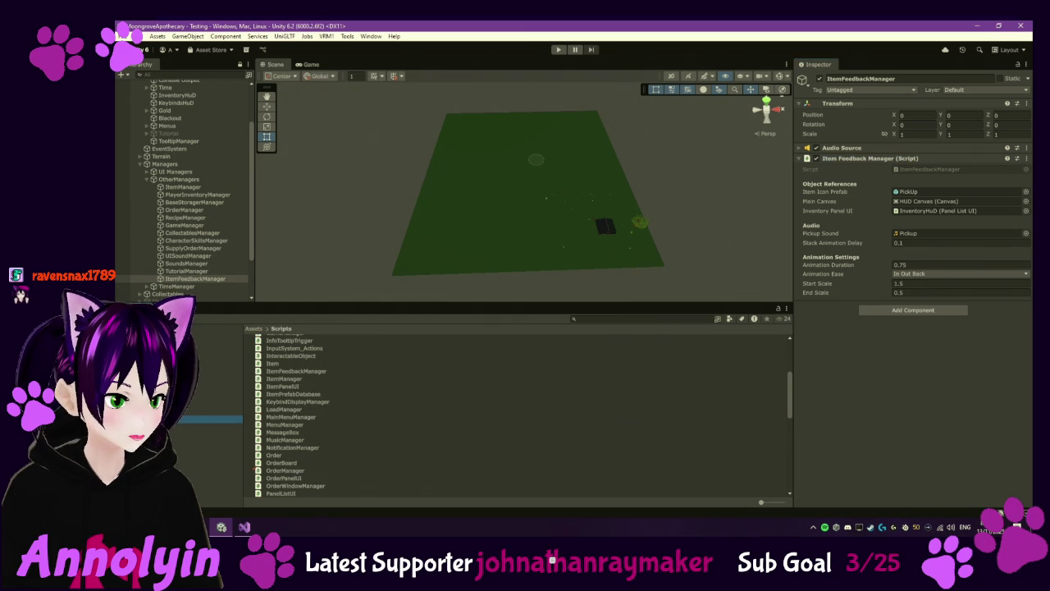
pyautogui.scroll(1, 398, 373)
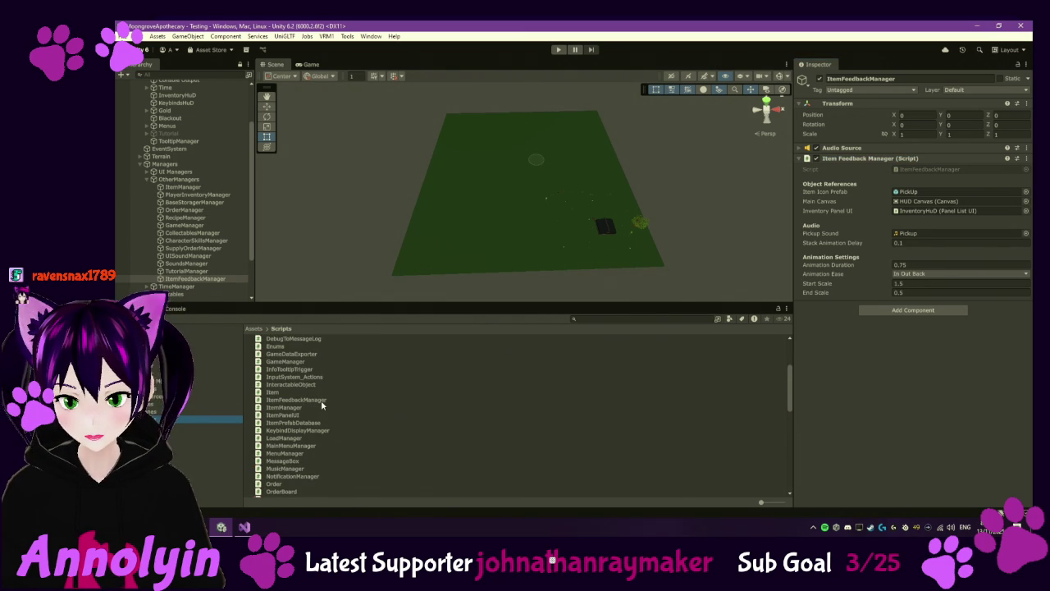
pyautogui.scroll(1, 318, 401)
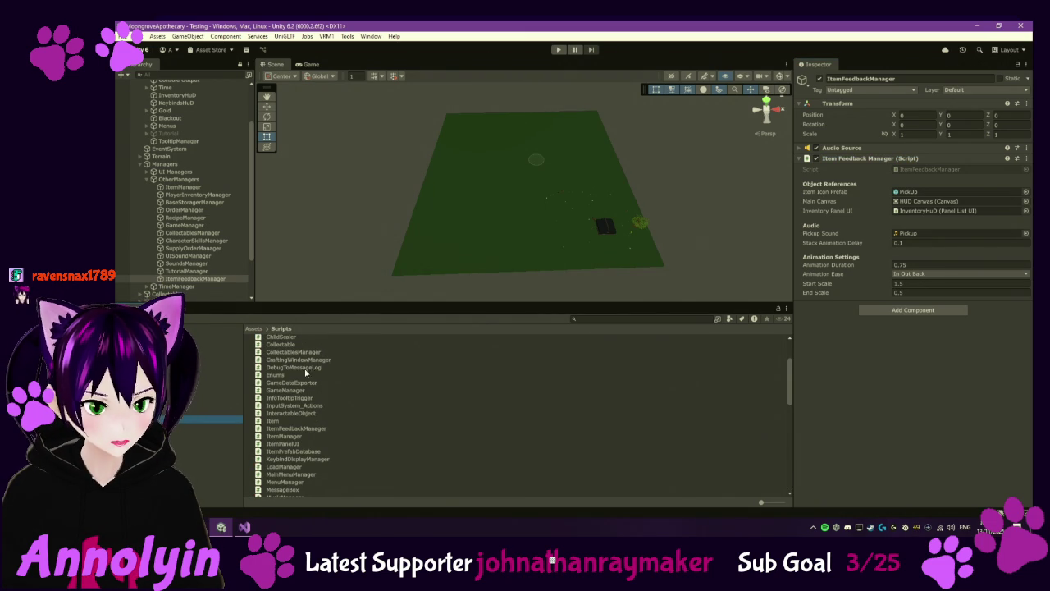
pyautogui.moveTo(299, 360); pyautogui.dragTo(760, 409)
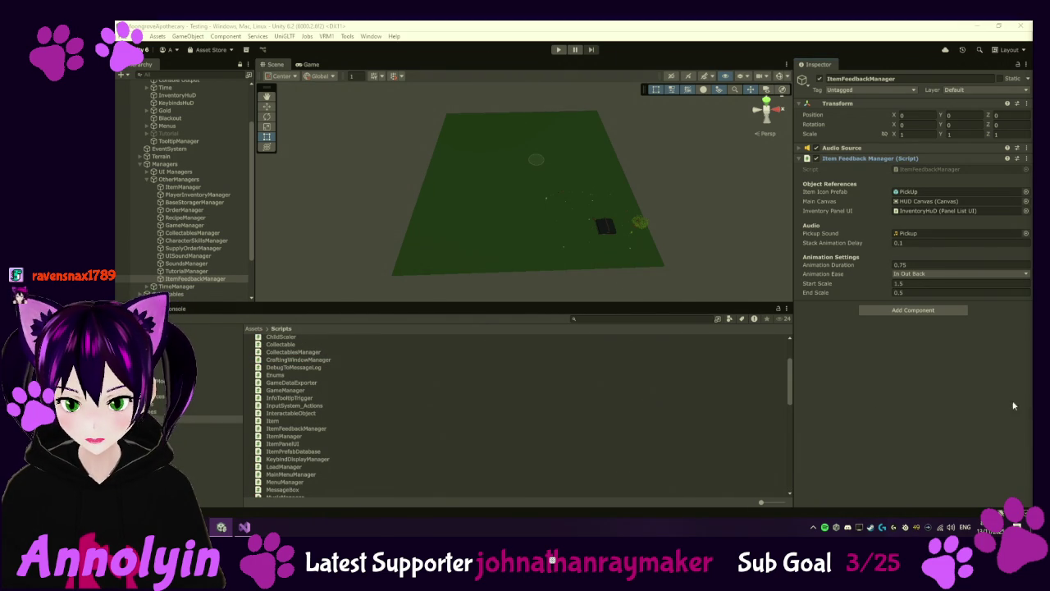
pyautogui.scroll(-10, 451, 422)
pyautogui.scroll(-1, 299, 485)
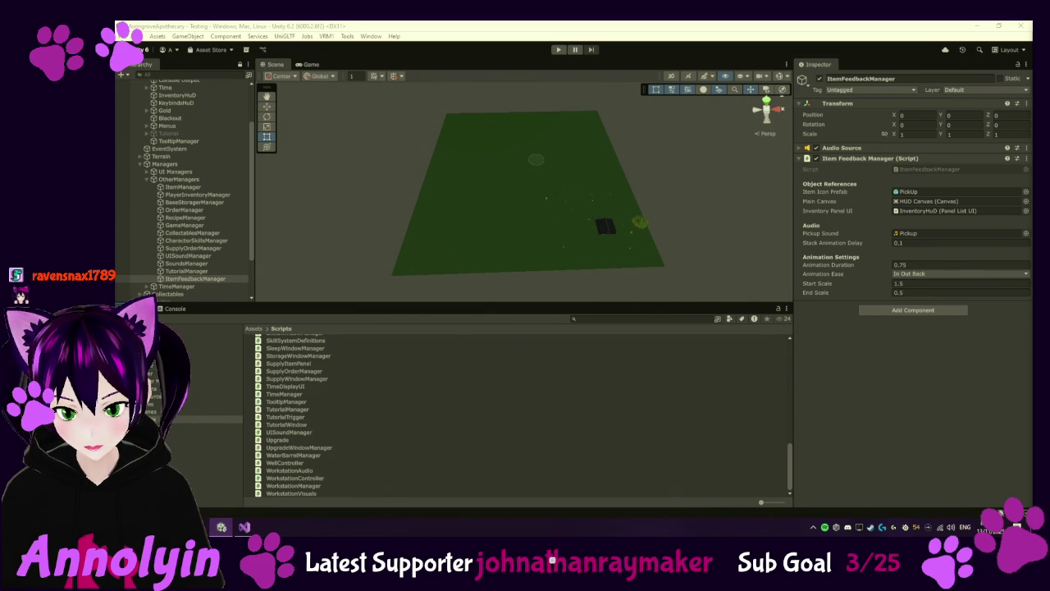
pyautogui.scroll(2, 308, 412)
pyautogui.scroll(5, 307, 412)
pyautogui.click(294, 373)
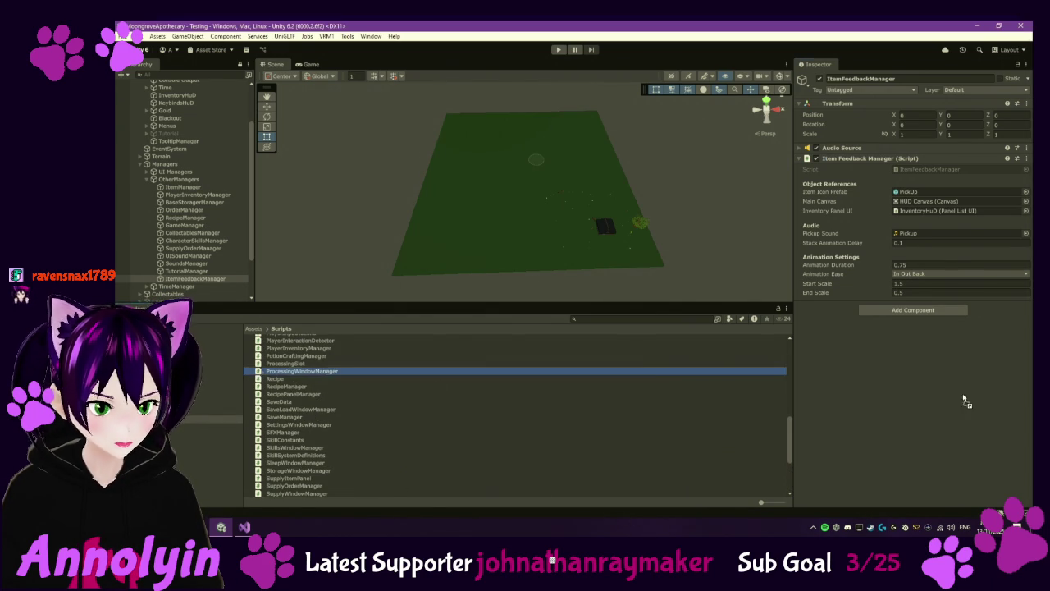
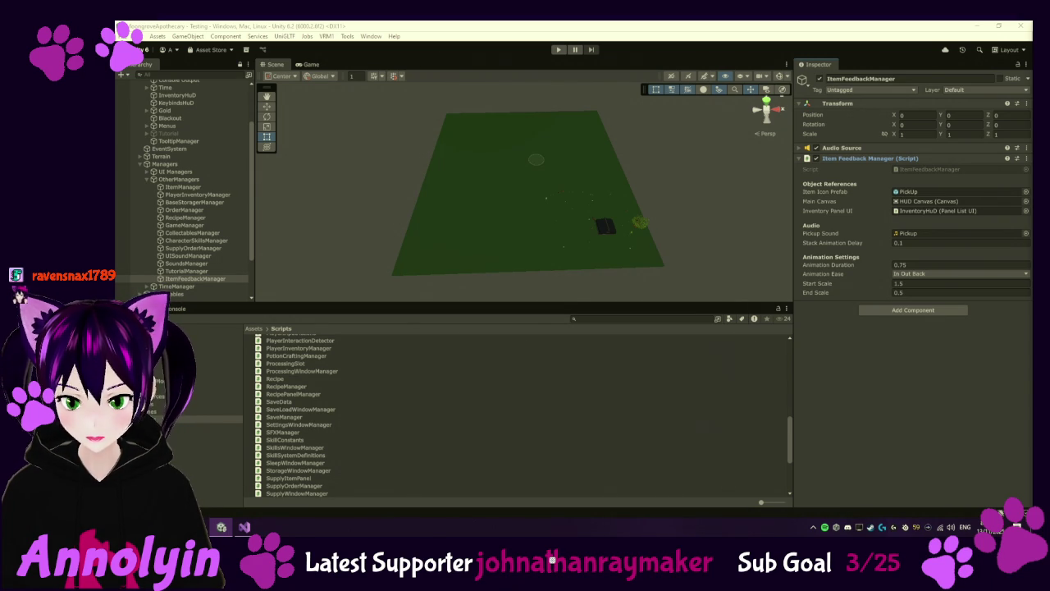
# Step: Check out ProcessingWindowManager.cs under version control and open it in Visual Studio
pyautogui.rightClick(335, 371)
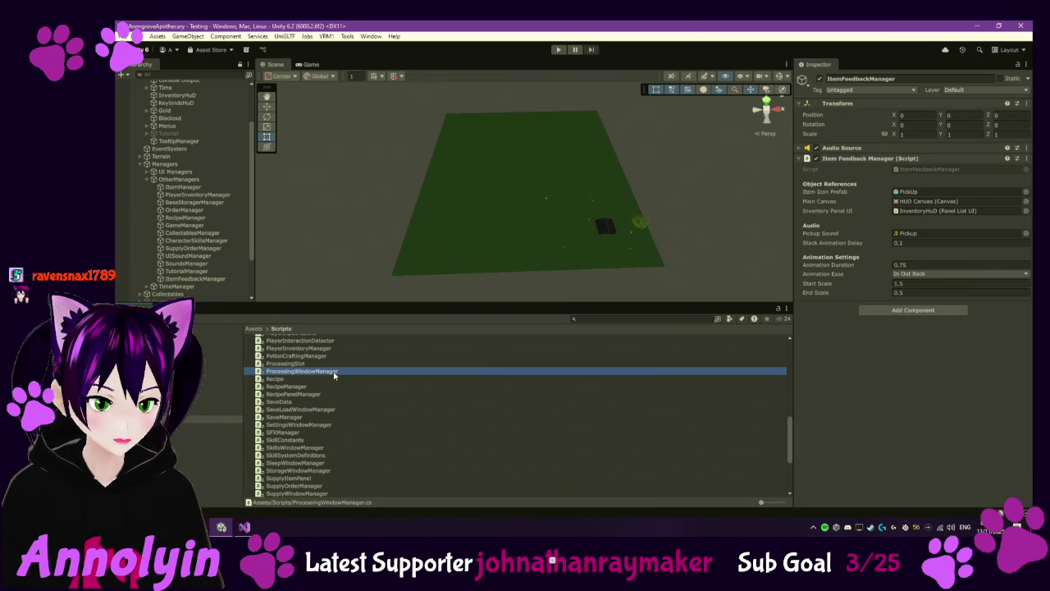
pyautogui.moveTo(410, 113)
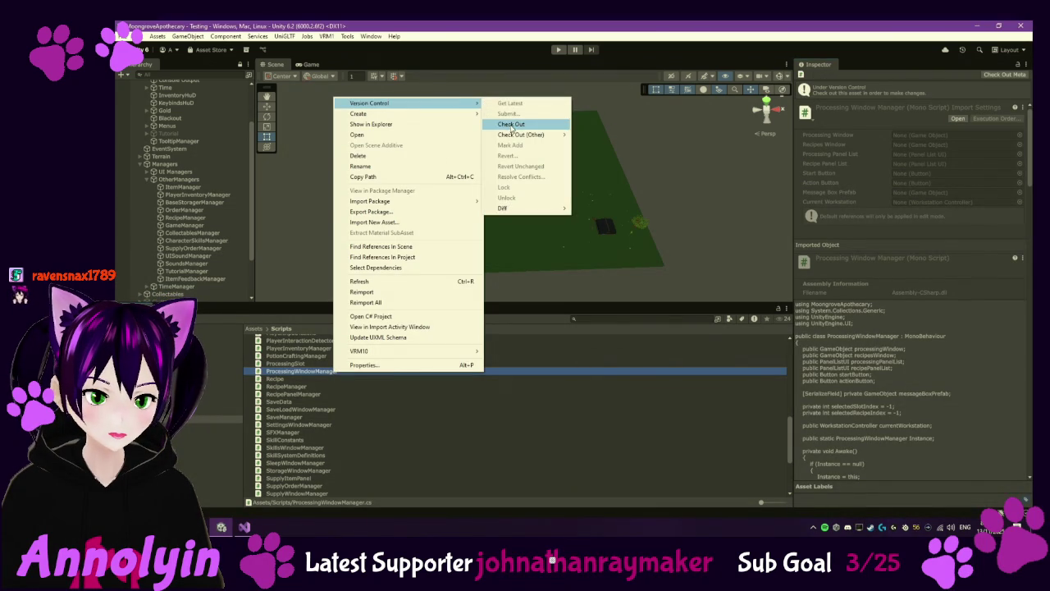
pyautogui.click(509, 126)
pyautogui.doubleClick(338, 371)
pyautogui.click(487, 225)
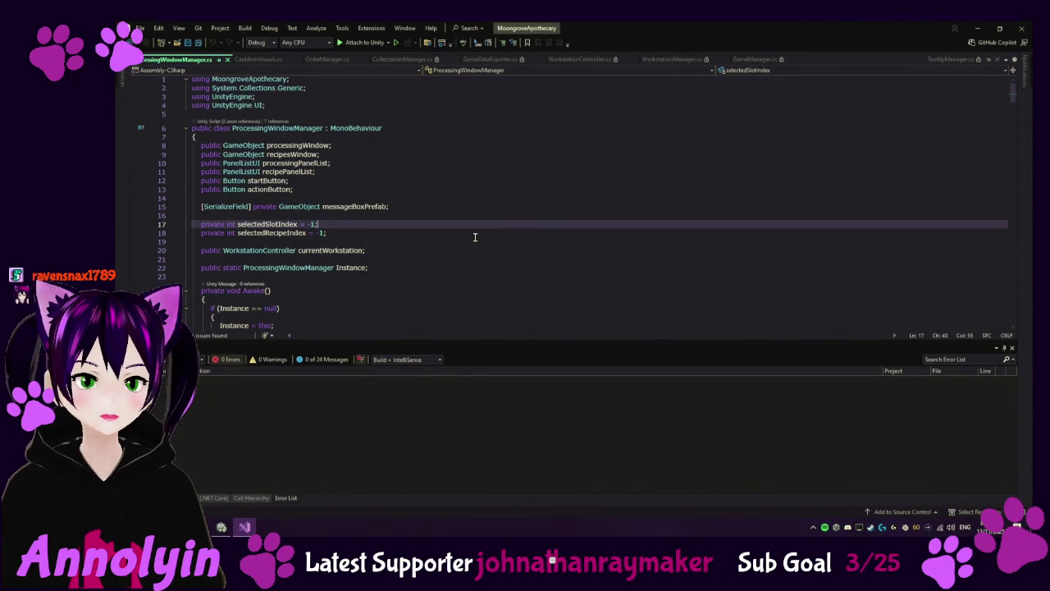
# Step: Review ProcessingWindowManager.cs upward from the end, including UpdateWorkstationVisuals and CollectOrCancel, then return to Unity
pyautogui.hotkey('ctrl', 'End')
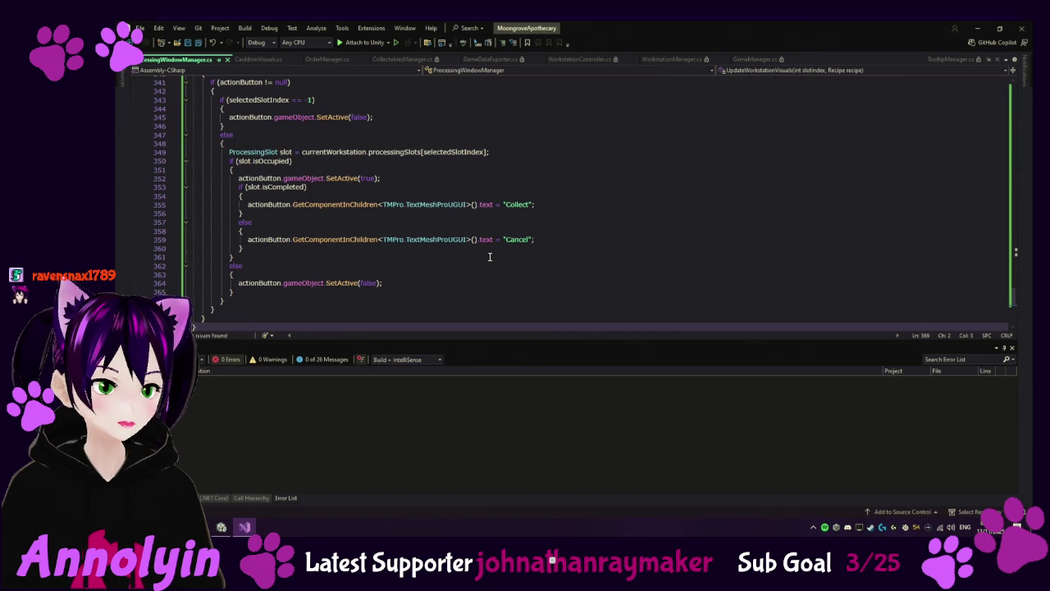
pyautogui.scroll(12, 500, 253)
pyautogui.scroll(5, 501, 252)
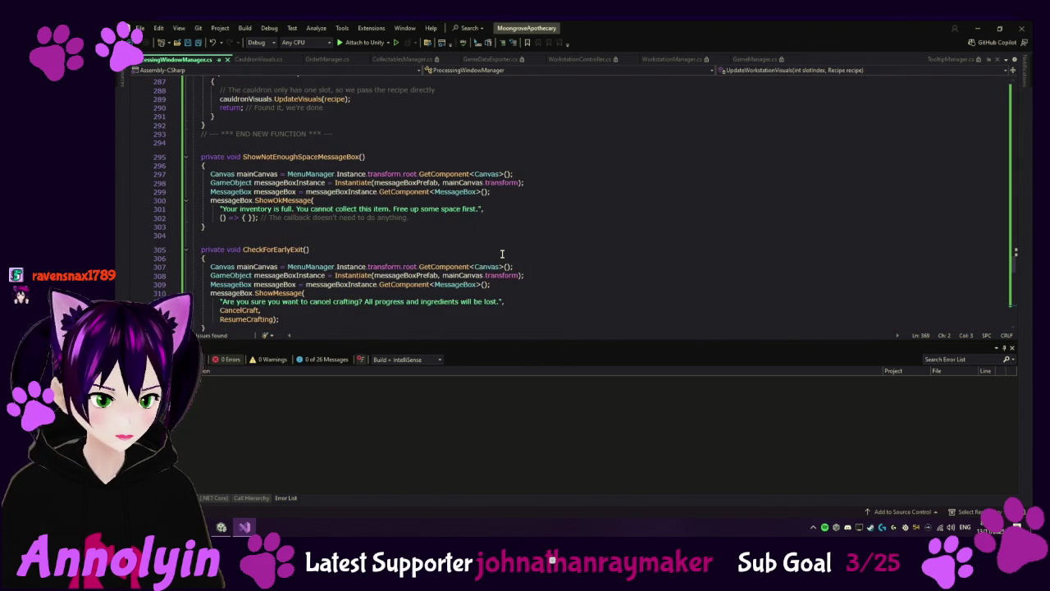
pyautogui.scroll(6, 573, 215)
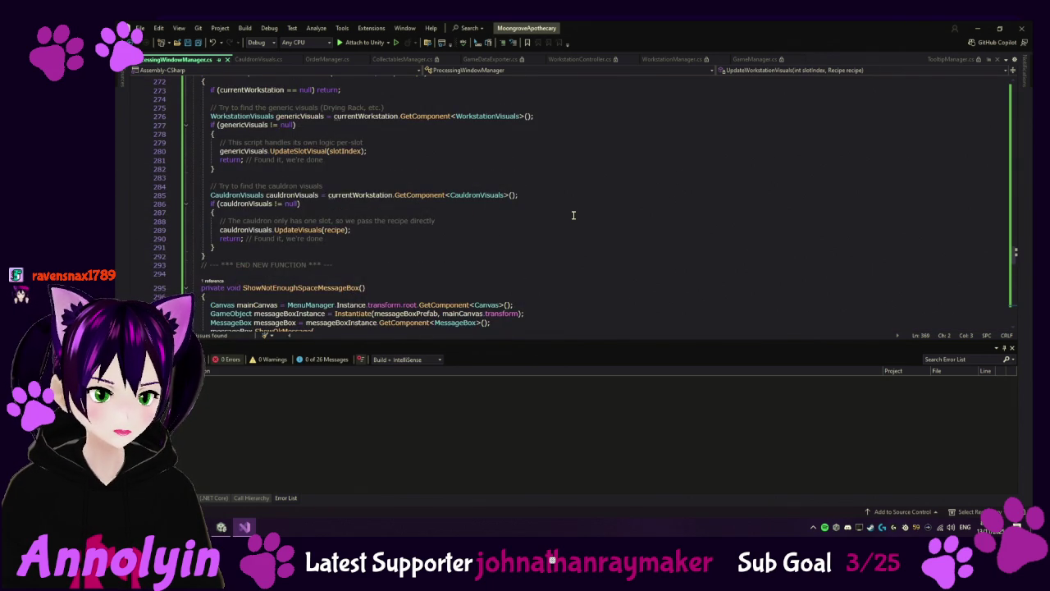
pyautogui.scroll(4, 574, 215)
pyautogui.scroll(10, 573, 215)
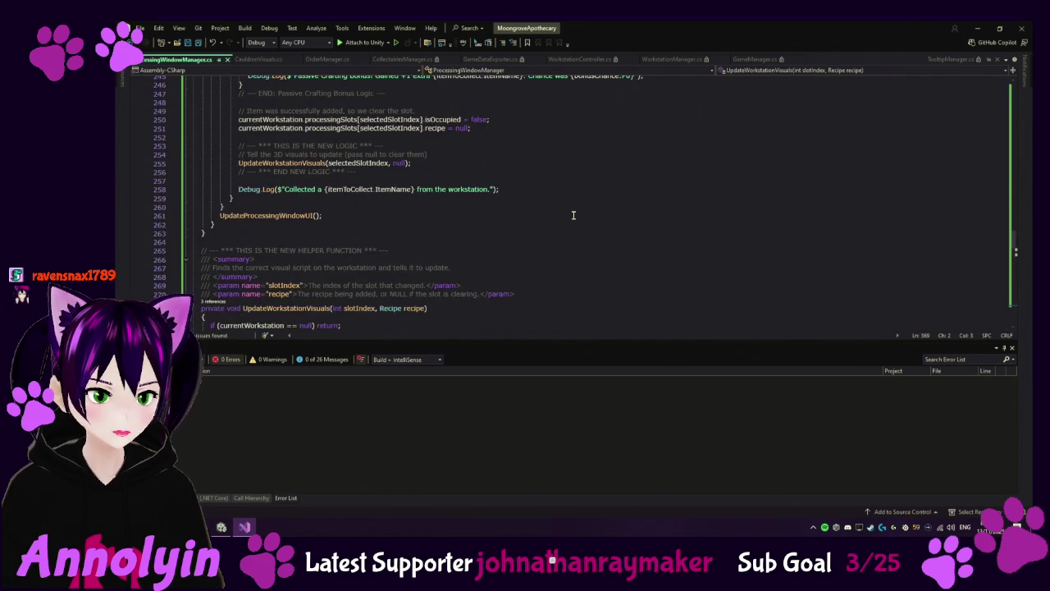
pyautogui.scroll(20, 573, 215)
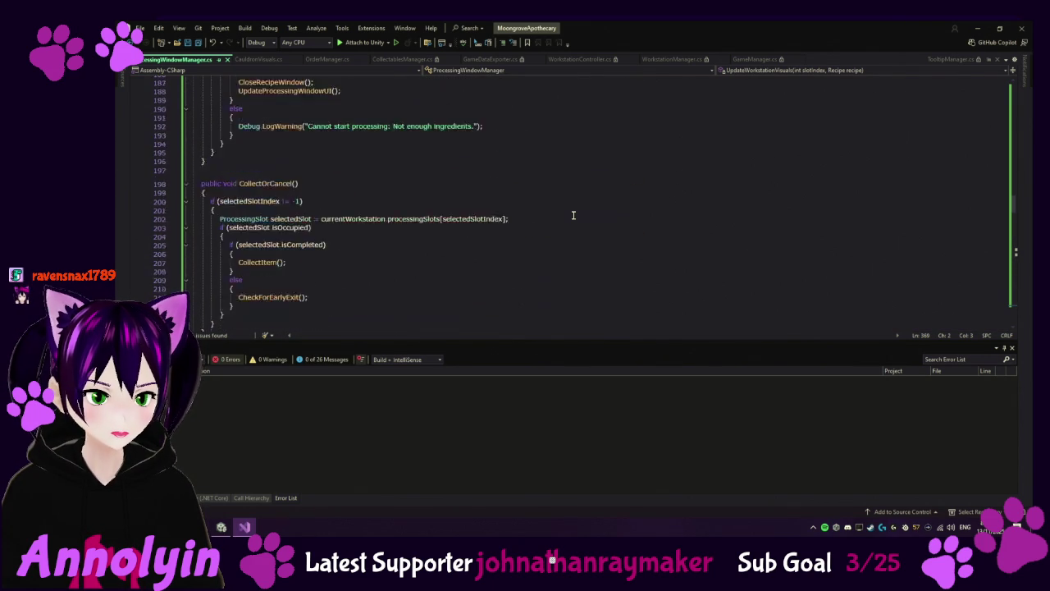
pyautogui.scroll(17, 573, 215)
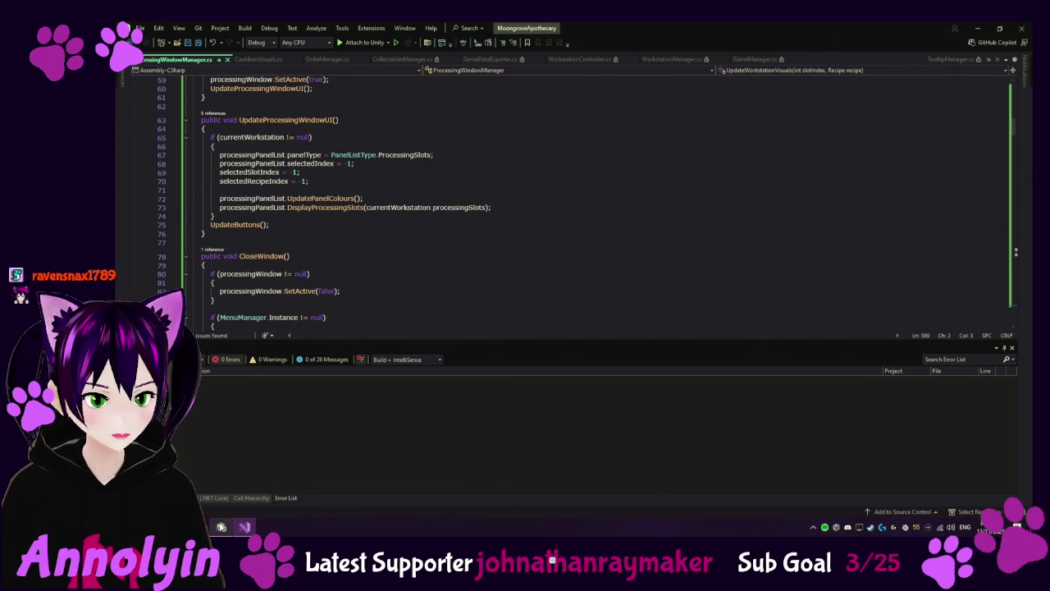
pyautogui.click(222, 527)
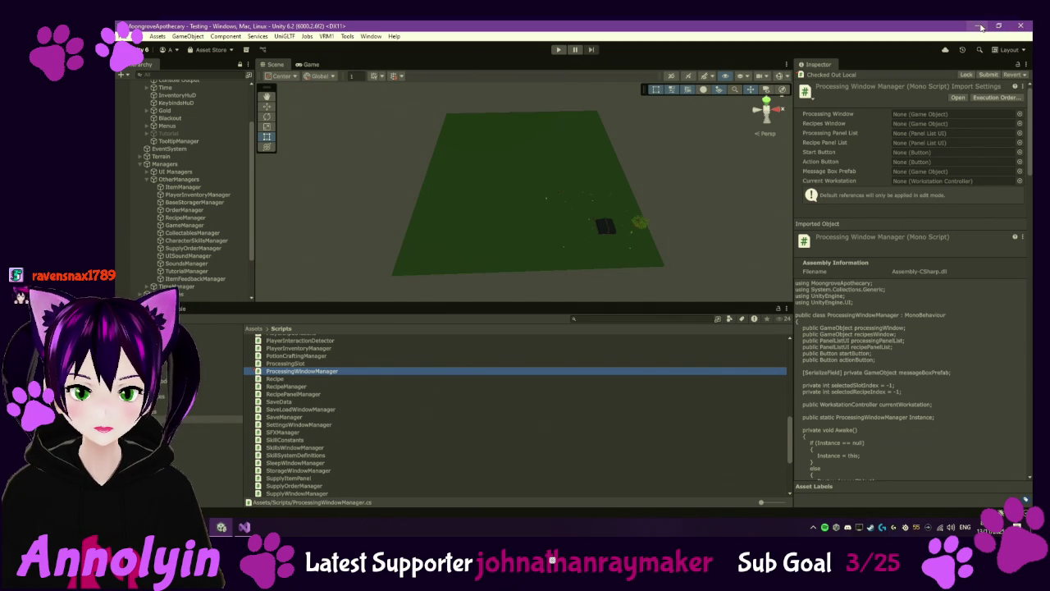
pyautogui.click(982, 27)
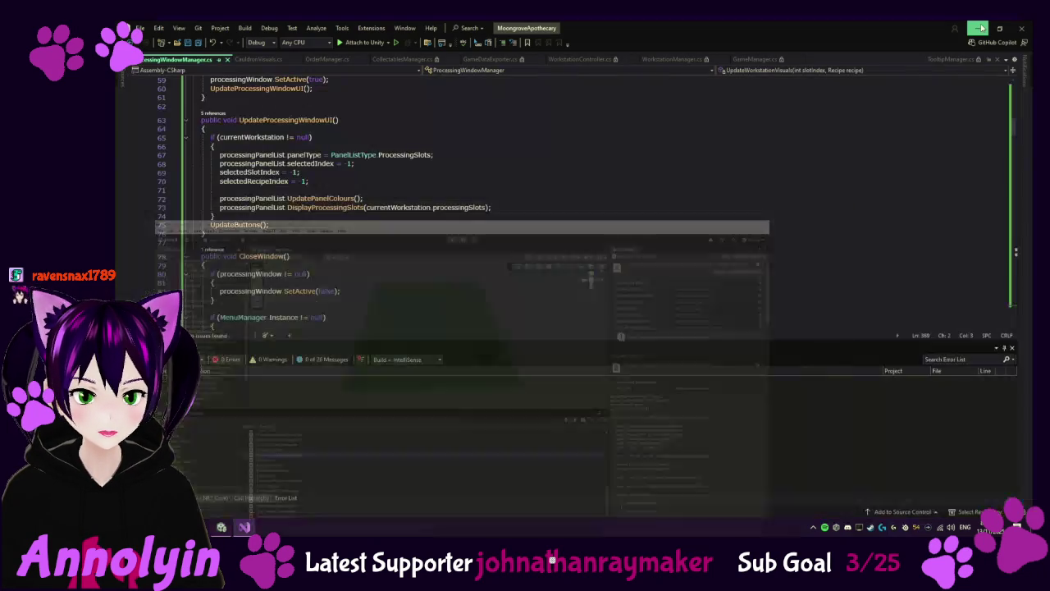
pyautogui.click(982, 27)
pyautogui.click(981, 27)
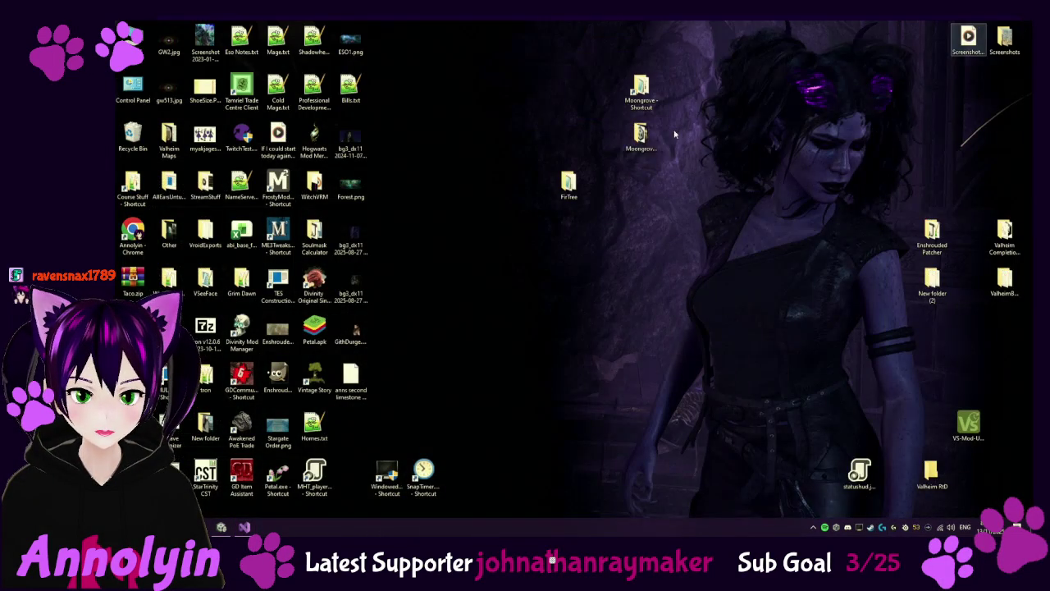
pyautogui.doubleClick(641, 89)
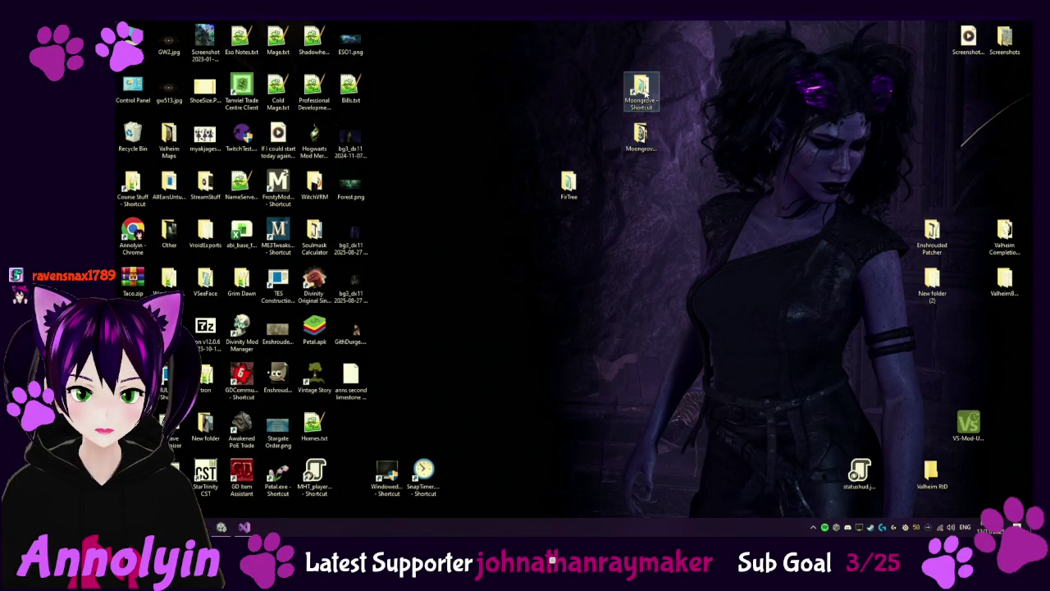
pyautogui.click(628, 191)
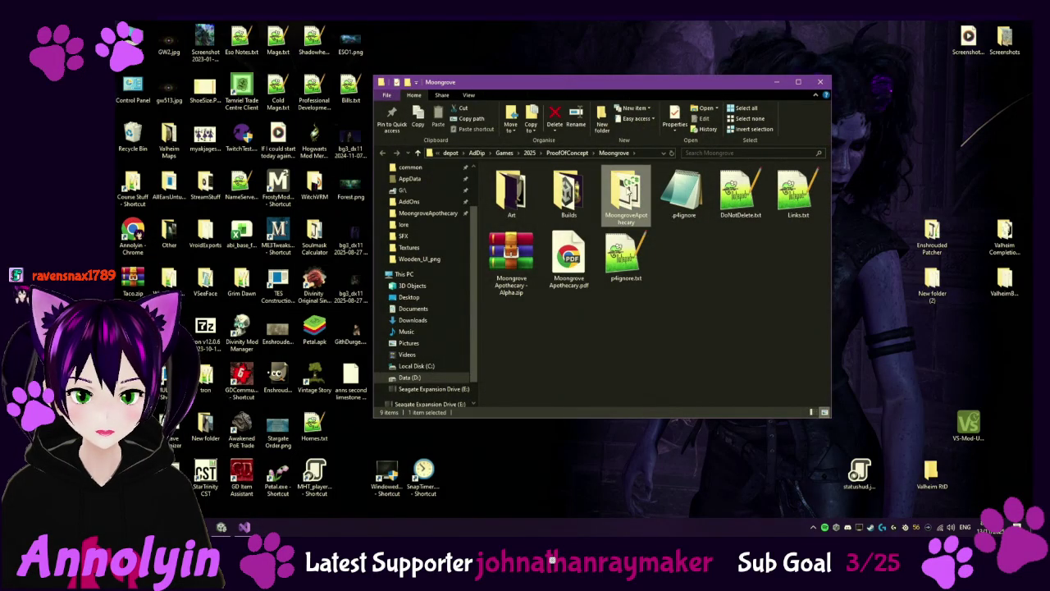
pyautogui.doubleClick(626, 192)
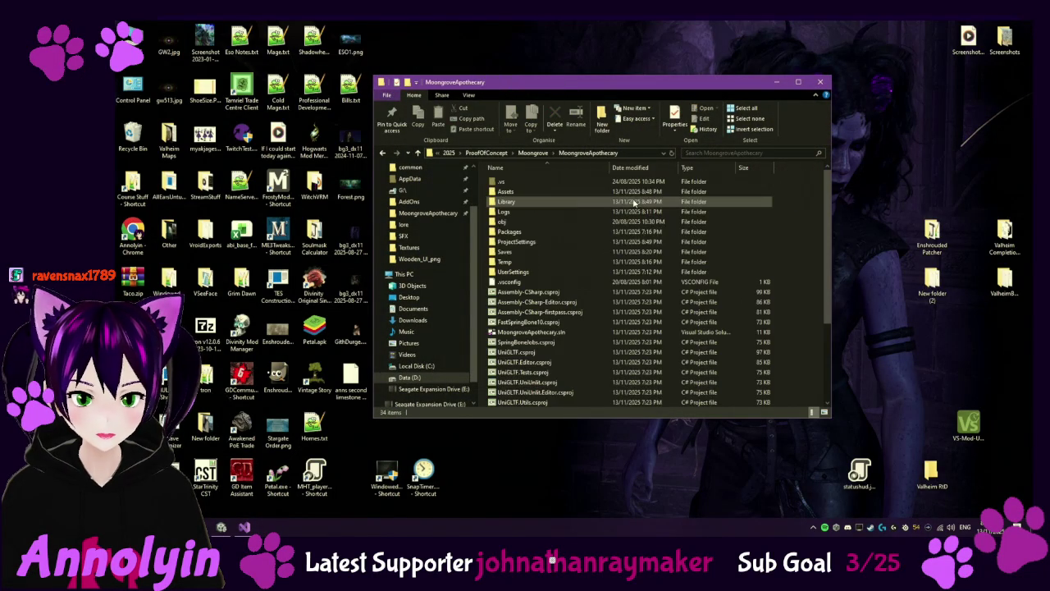
pyautogui.doubleClick(550, 251)
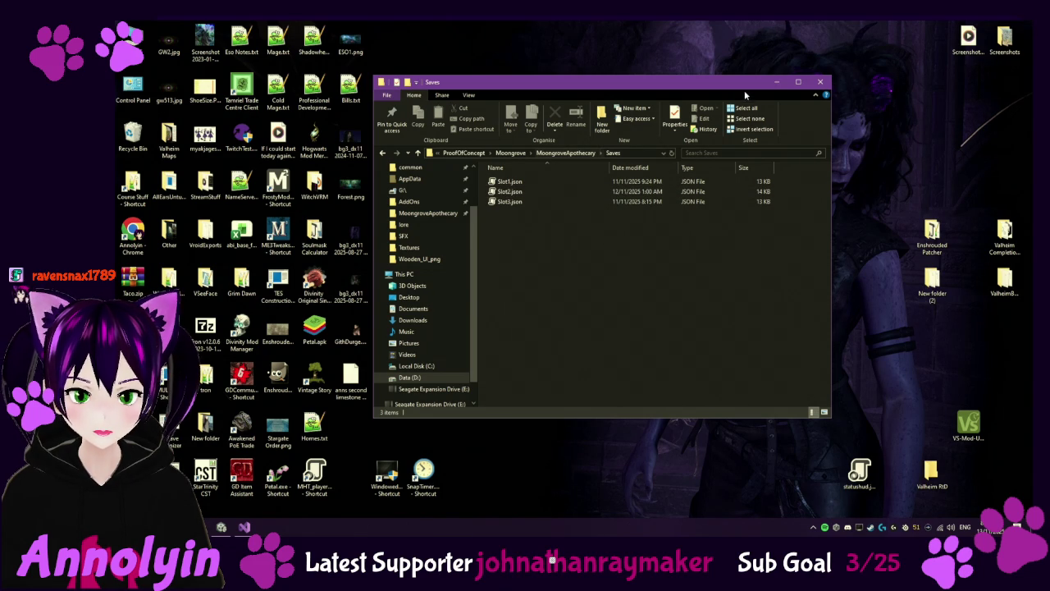
pyautogui.click(776, 83)
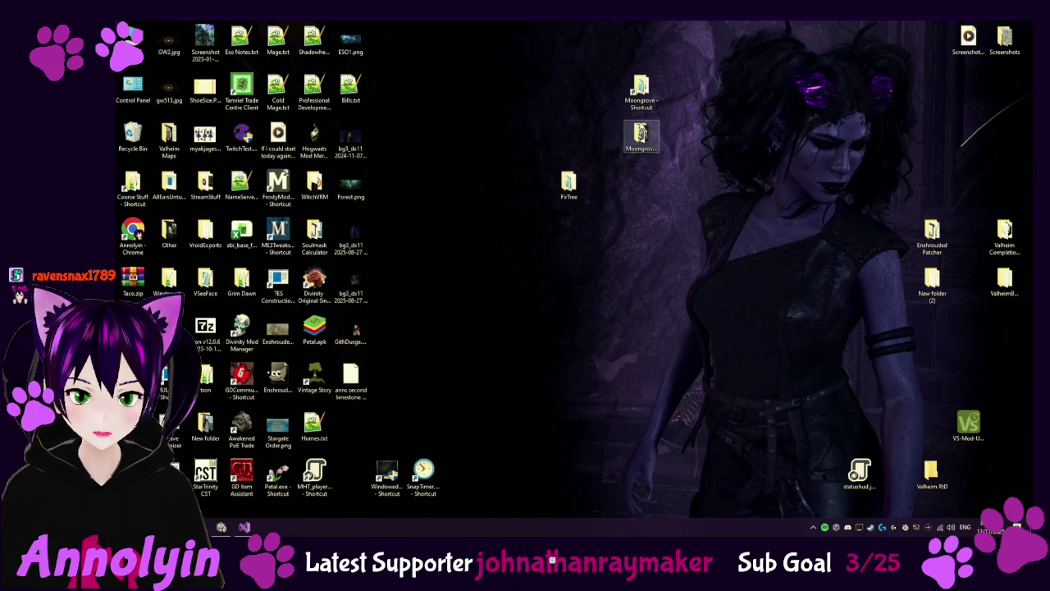
pyautogui.doubleClick(641, 138)
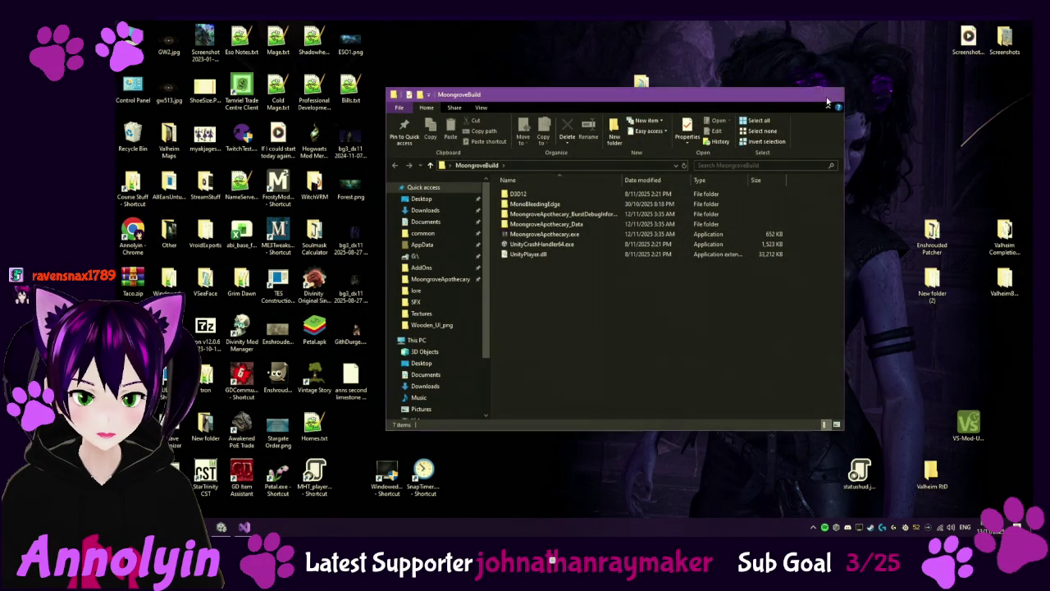
pyautogui.click(833, 94)
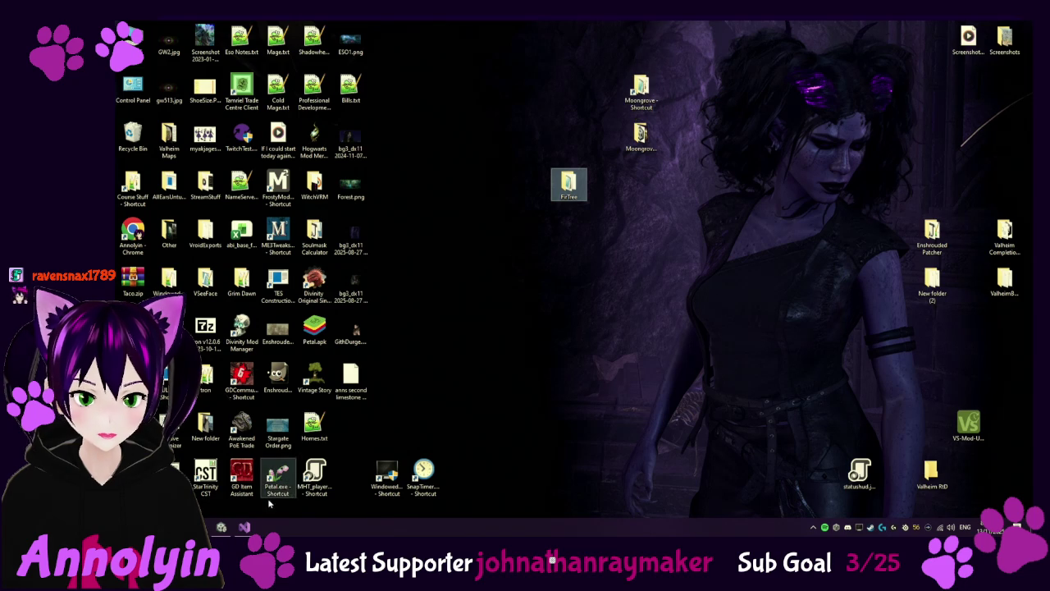
pyautogui.click(230, 528)
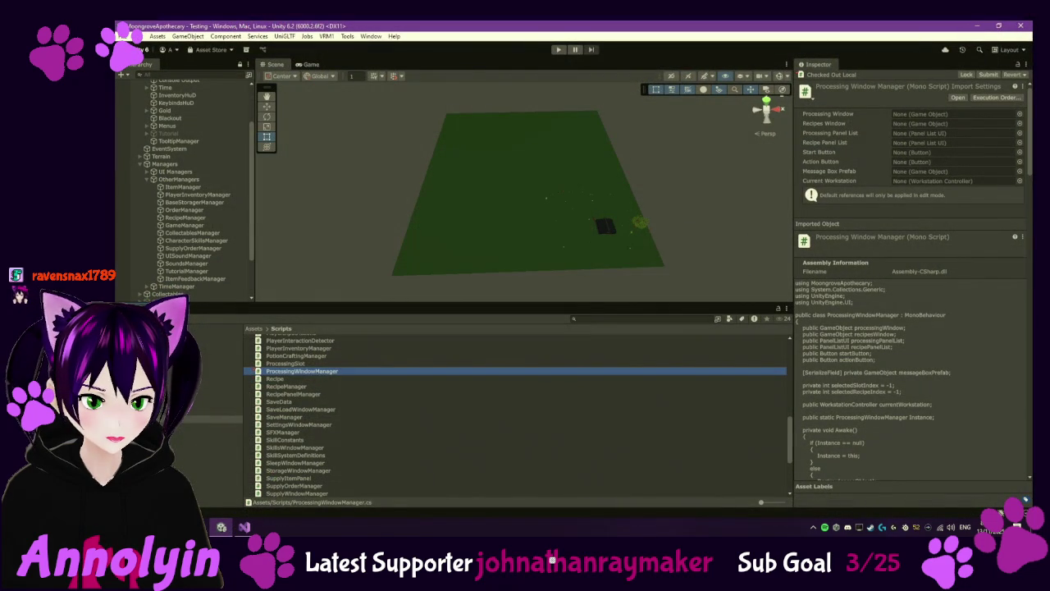
# Step: Play a new game with tutorials turned off and gather the Redcap plant outside the house
pyautogui.click(559, 49)
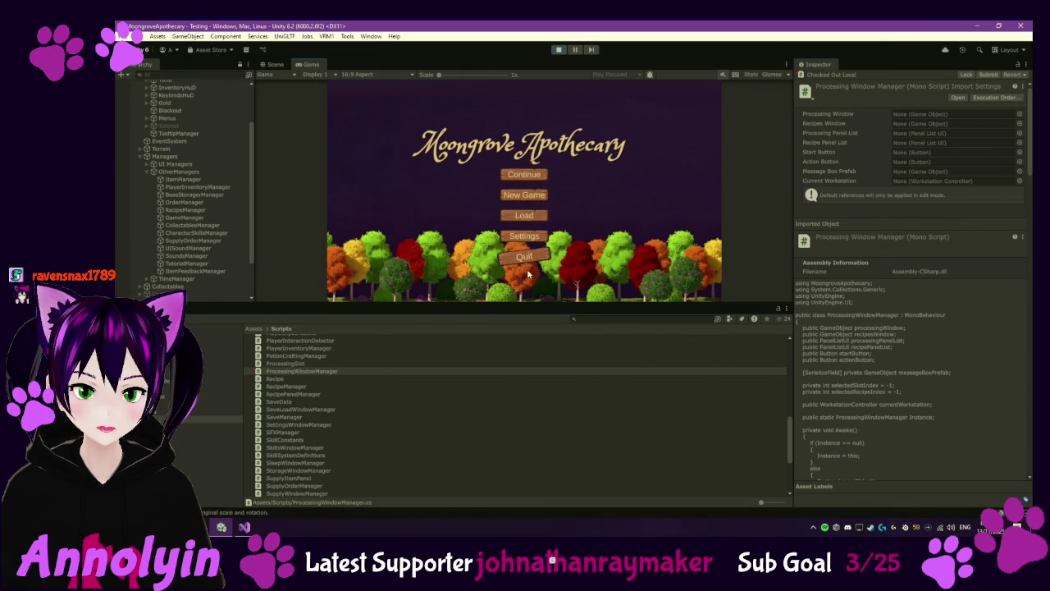
pyautogui.click(522, 192)
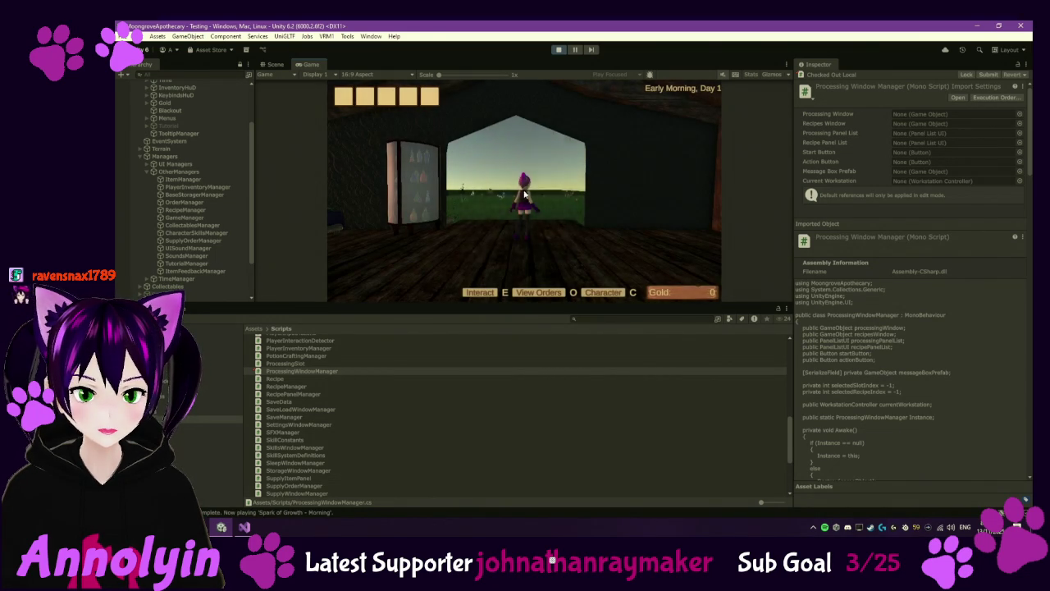
pyautogui.click(586, 121)
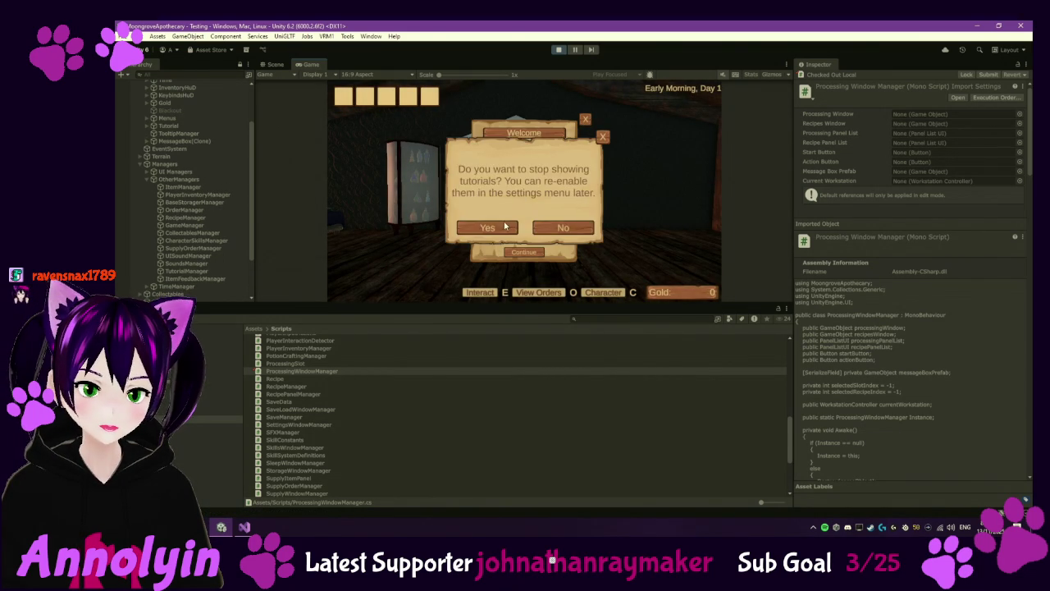
pyautogui.click(502, 226)
pyautogui.press('w')
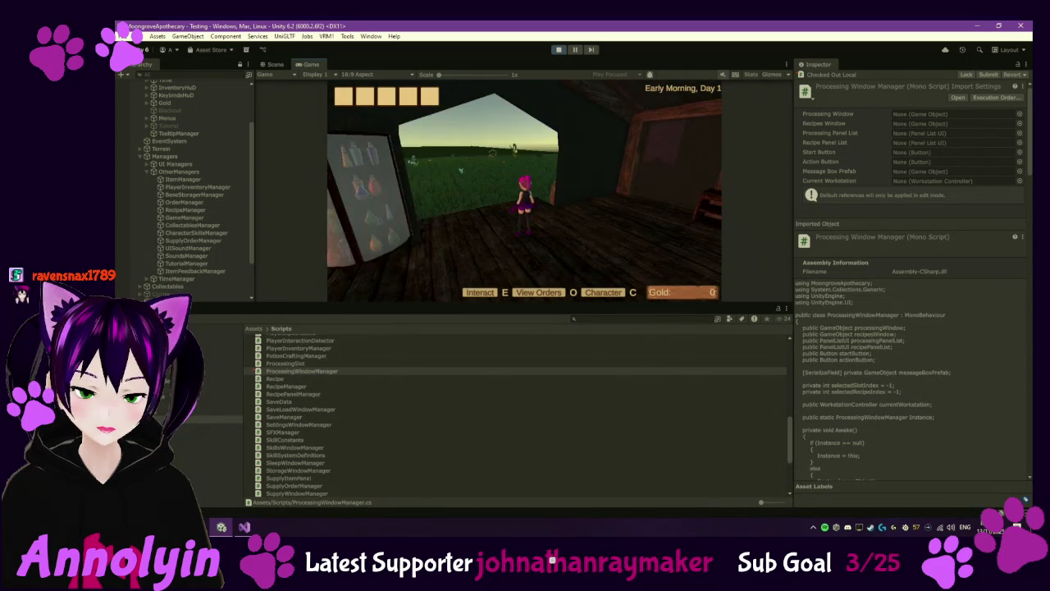
pyautogui.press('w')
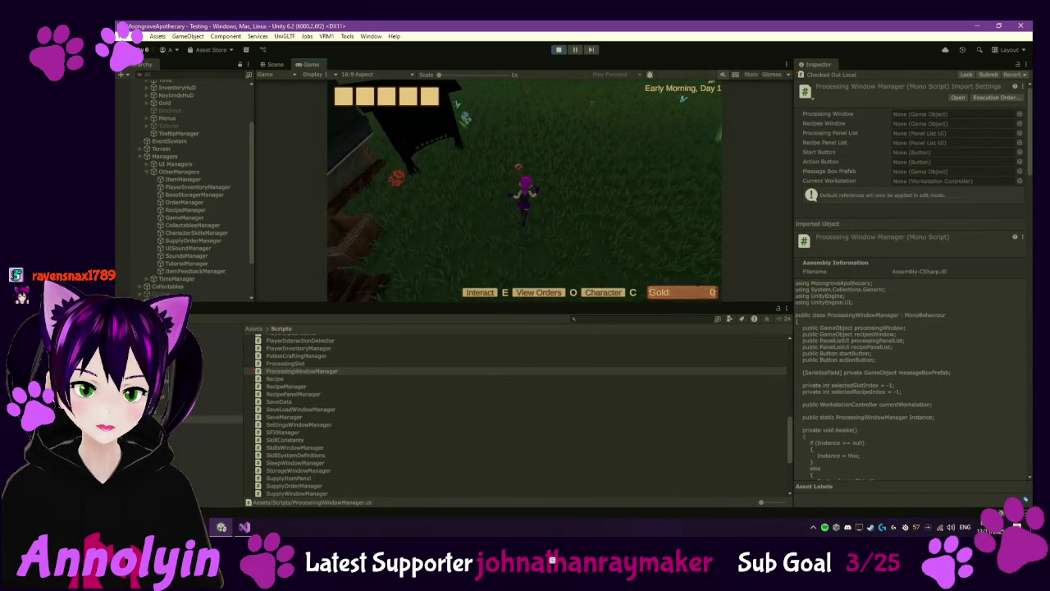
pyautogui.press('e')
# Step: Pause, check the Console, and select ItemFeedbackManager to see its pickup feedback settings
pyautogui.press('Escape')
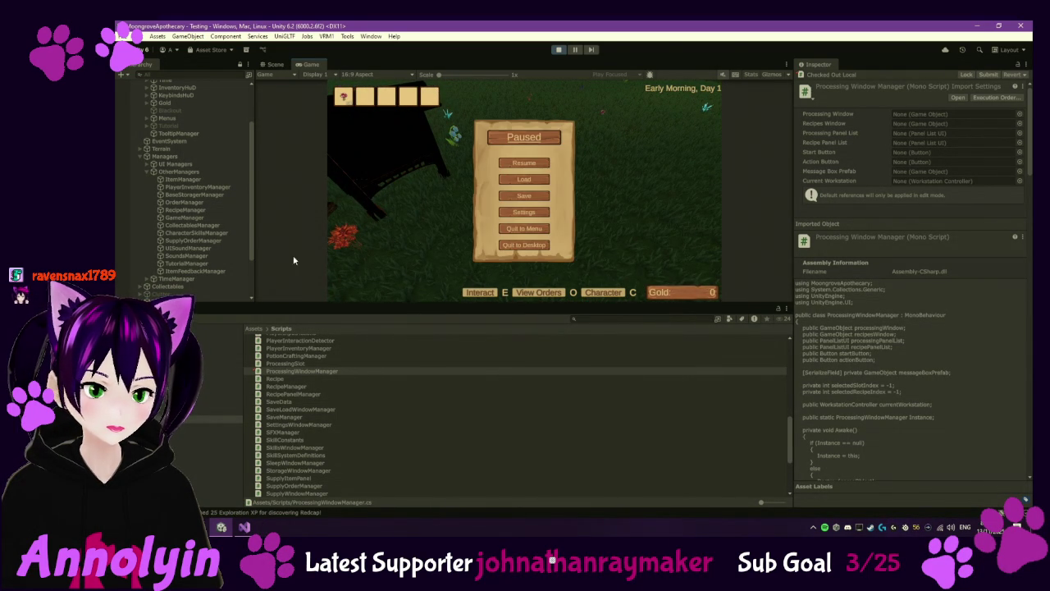
pyautogui.click(205, 309)
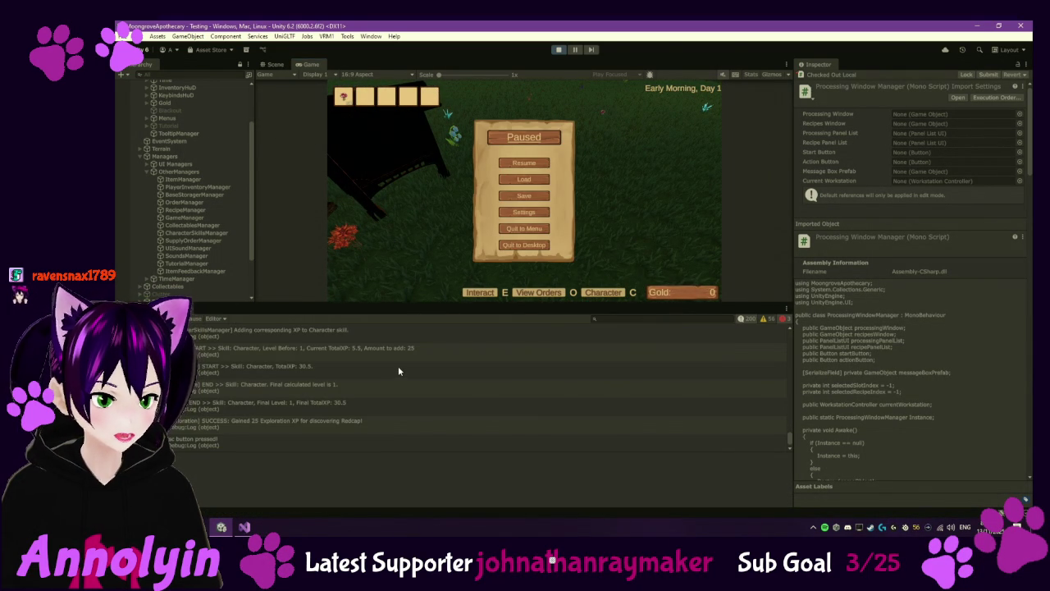
pyautogui.scroll(-1, 411, 369)
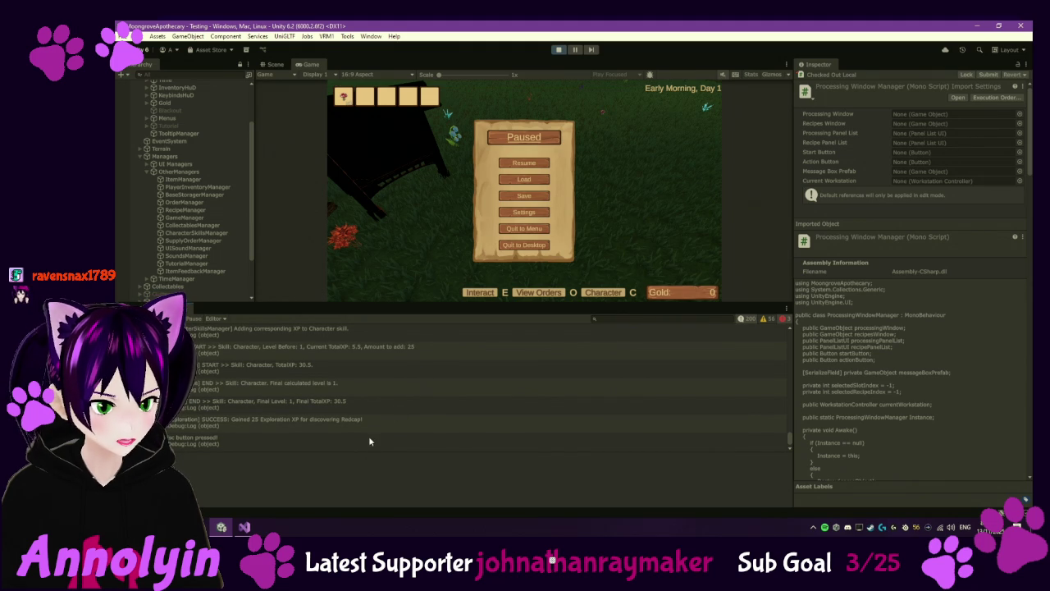
pyautogui.scroll(2, 368, 424)
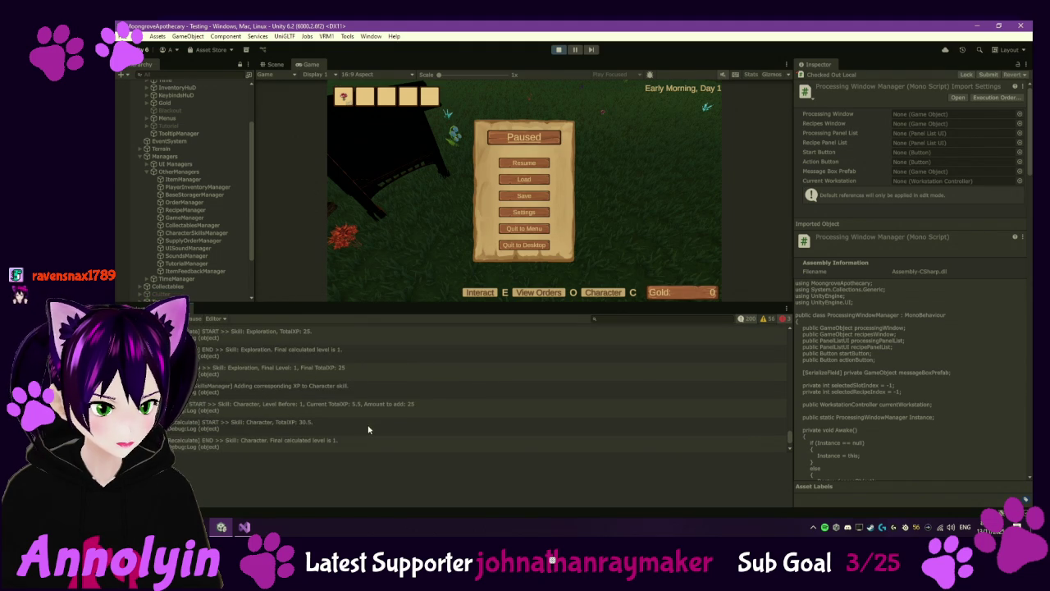
pyautogui.scroll(4, 368, 428)
pyautogui.scroll(-5, 379, 380)
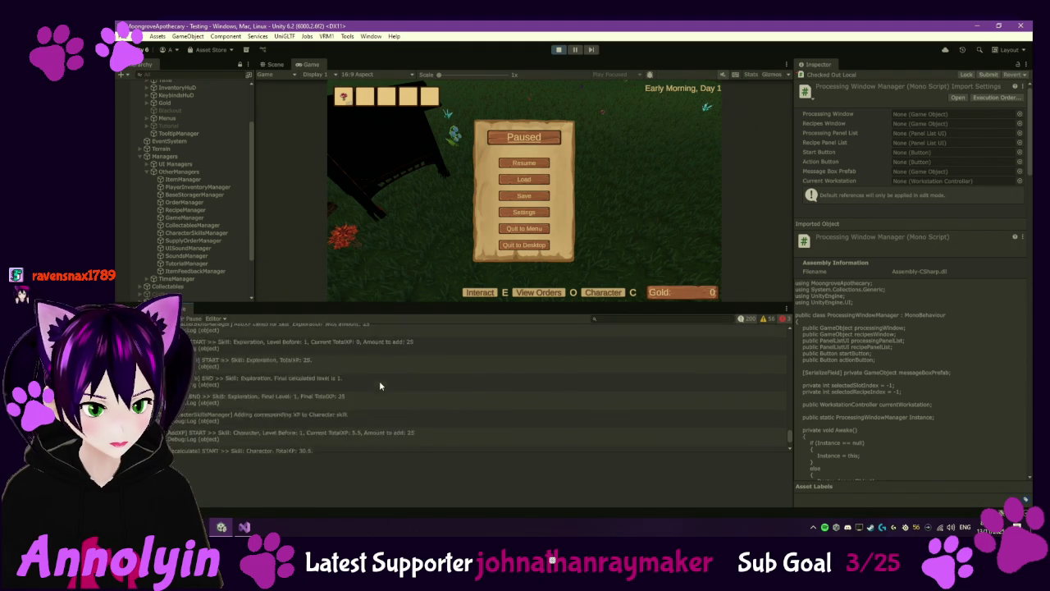
pyautogui.click(197, 271)
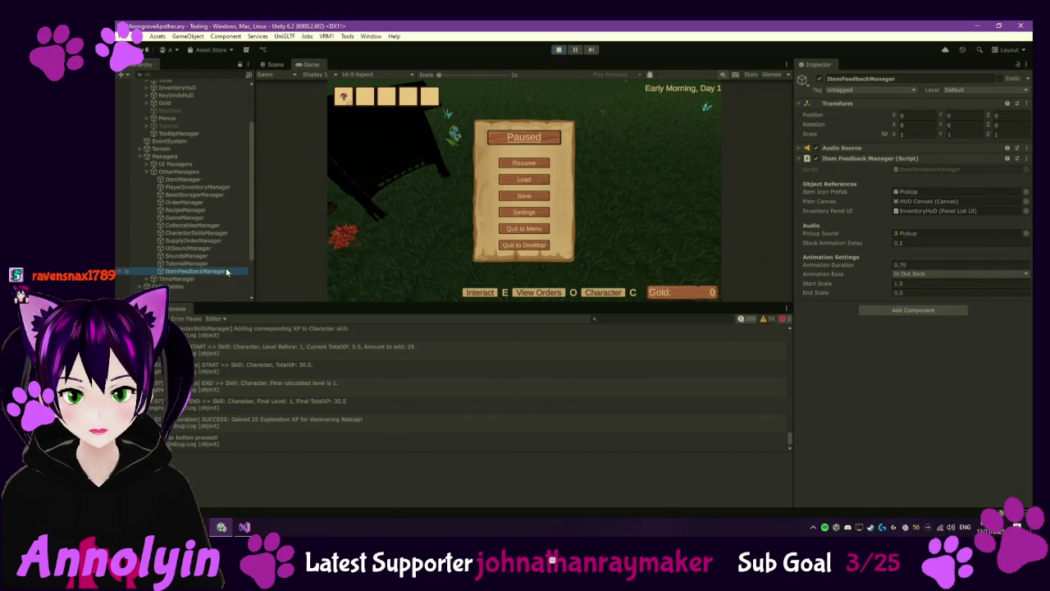
# Step: Open the ItemFeedbackManager script from its Inspector component's Edit Script option
pyautogui.click(863, 158)
pyautogui.rightClick(862, 158)
pyautogui.click(885, 270)
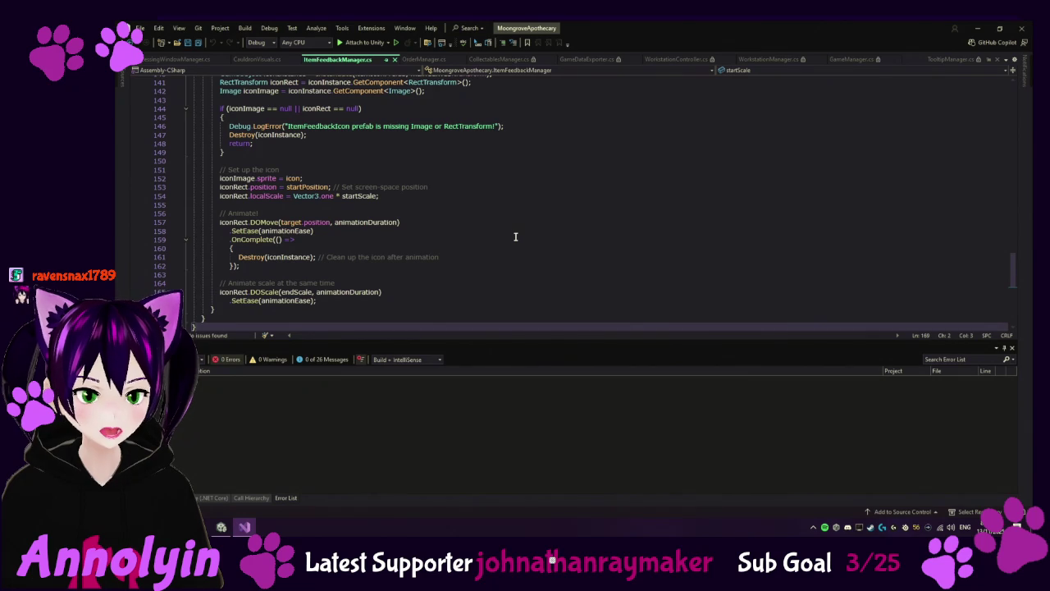
# Step: Read through ItemFeedbackManager.cs, close it, and return to the paused game in Unity
pyautogui.scroll(3, 517, 235)
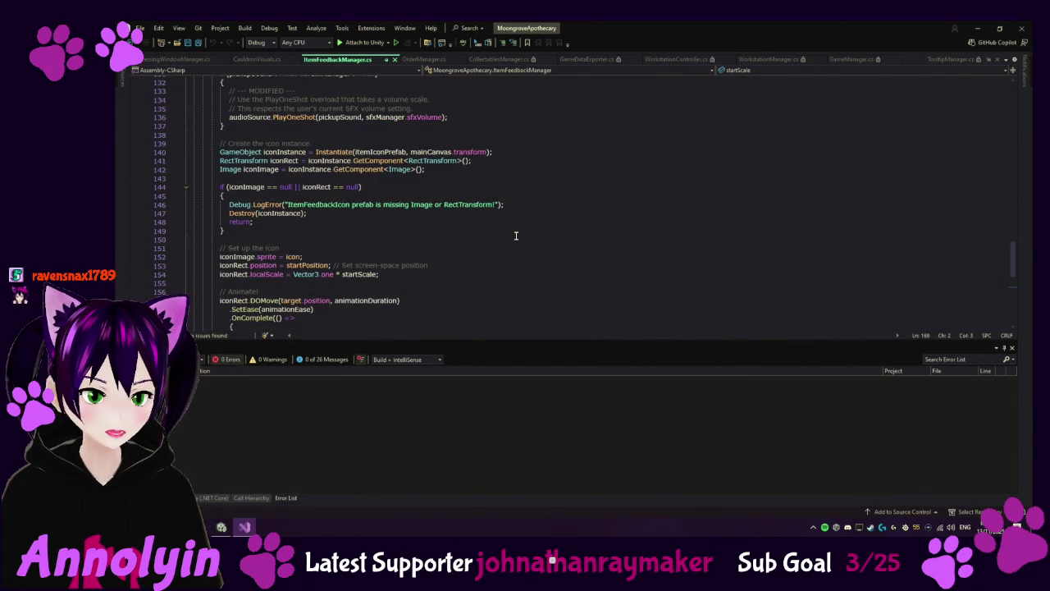
pyautogui.scroll(5, 516, 236)
pyautogui.scroll(4, 516, 236)
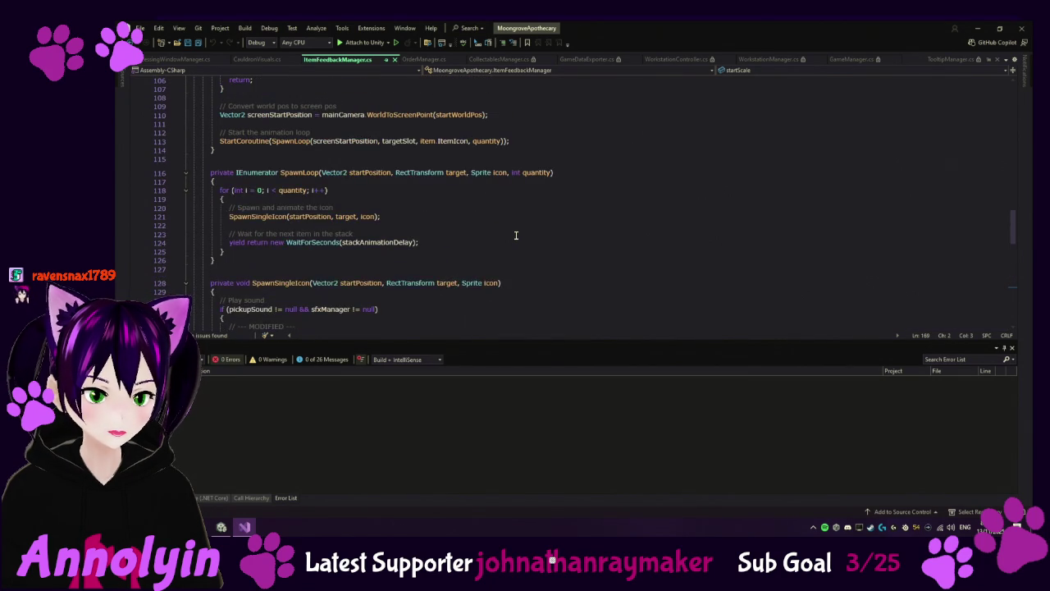
pyautogui.scroll(7, 517, 235)
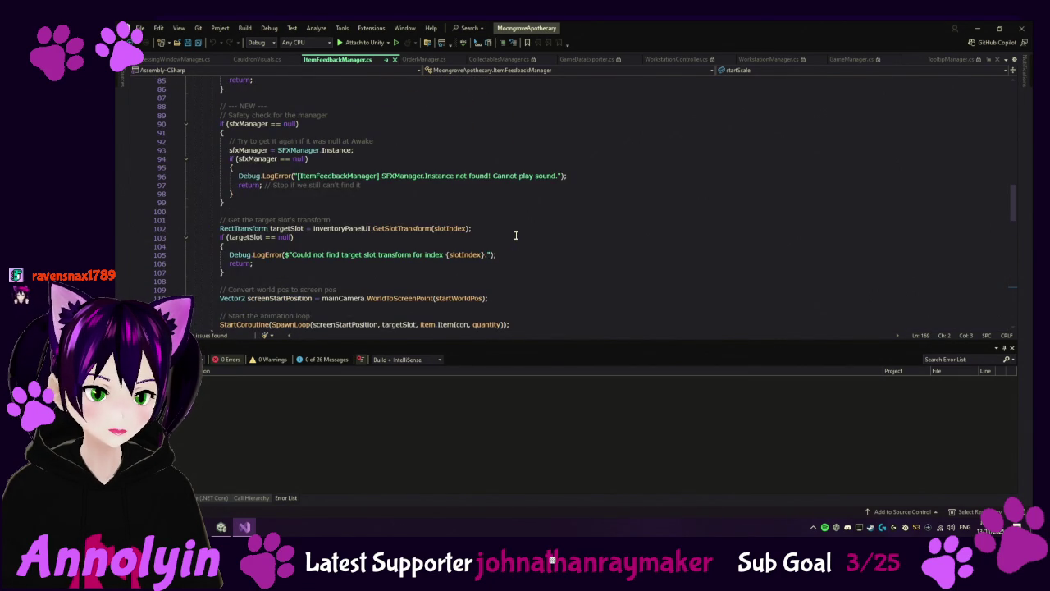
pyautogui.scroll(4, 516, 236)
pyautogui.scroll(2, 515, 235)
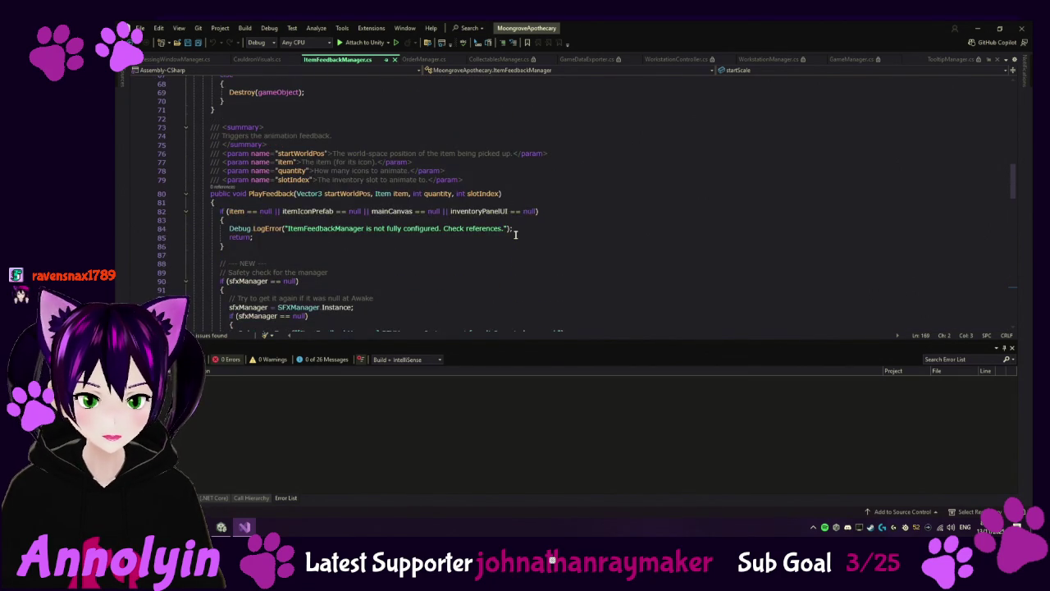
pyautogui.scroll(3, 515, 235)
pyautogui.scroll(13, 516, 235)
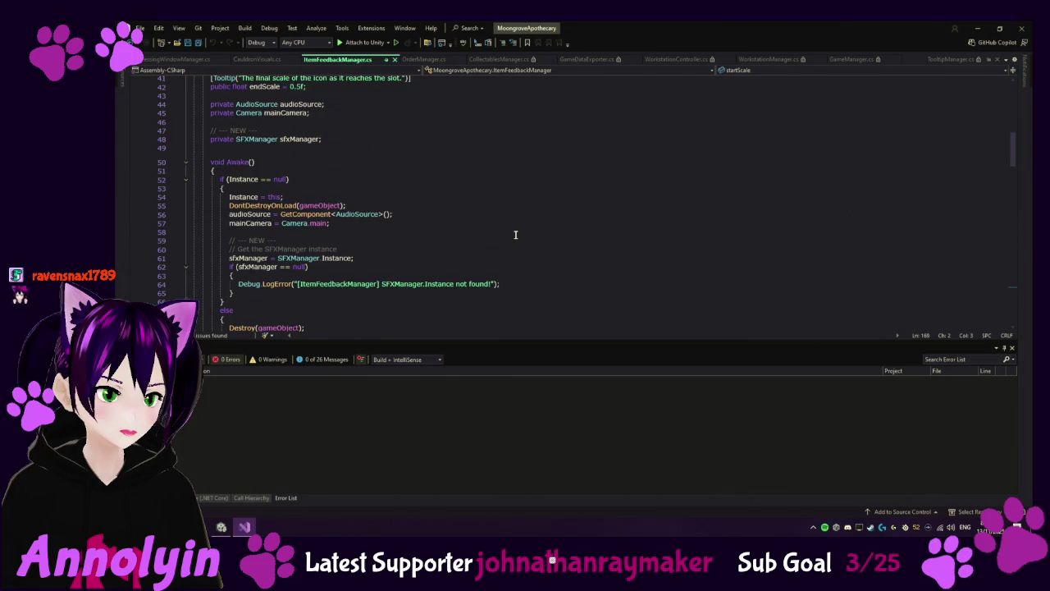
pyautogui.scroll(6, 515, 235)
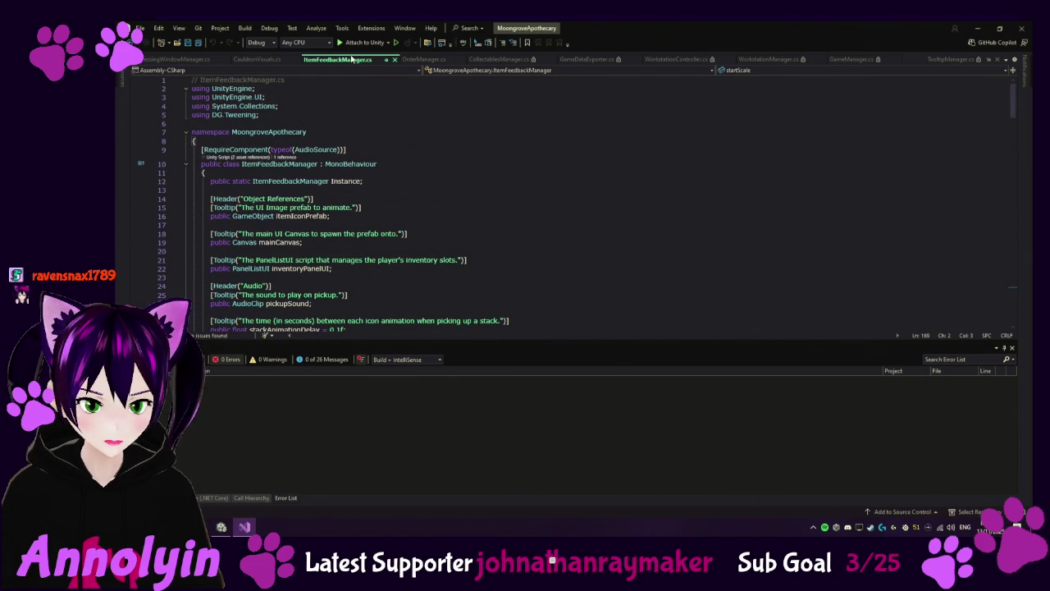
pyautogui.hotkey('ctrl', 'F4')
pyautogui.click(223, 528)
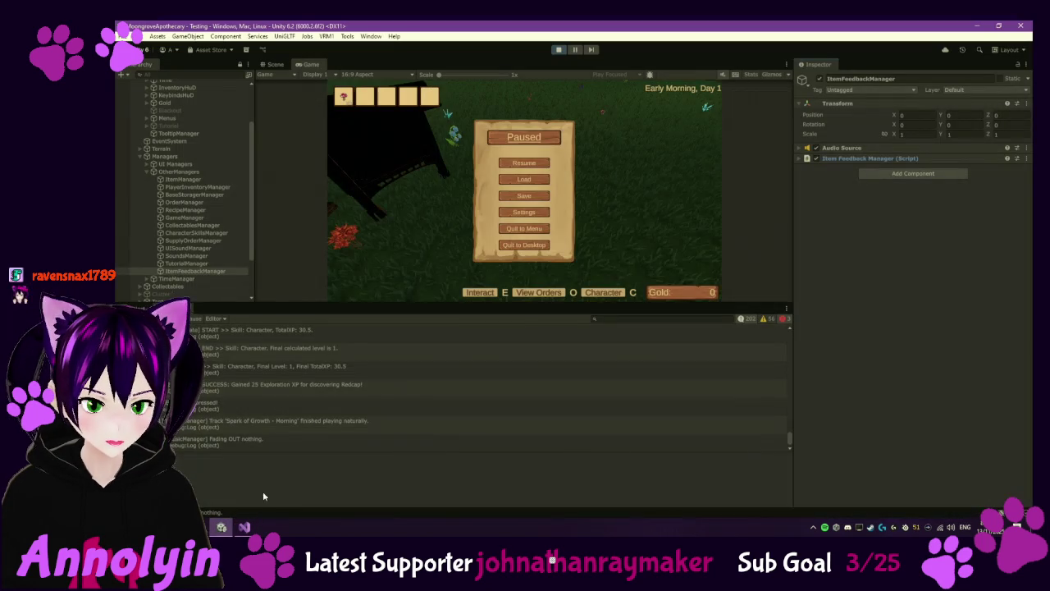
# Step: Resume play, open the order board's order book, and refresh the new orders
pyautogui.click(518, 164)
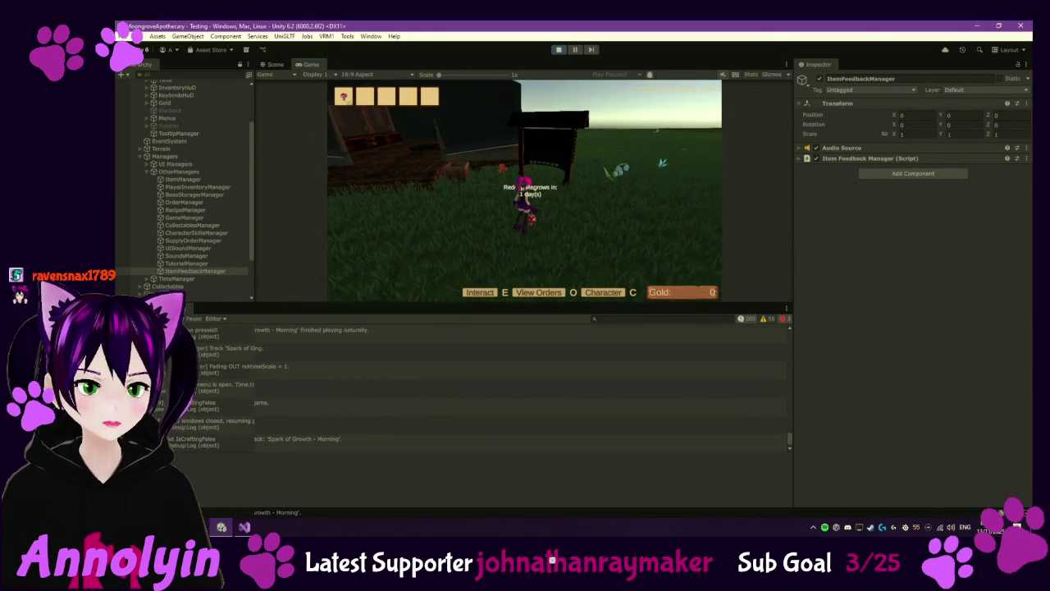
pyautogui.press('e')
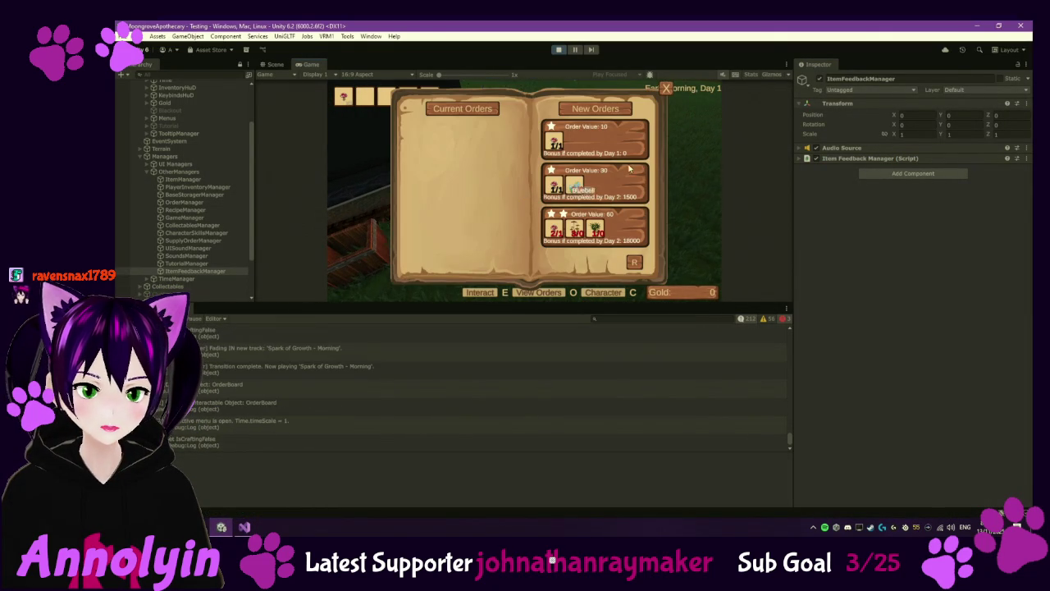
pyautogui.click(634, 266)
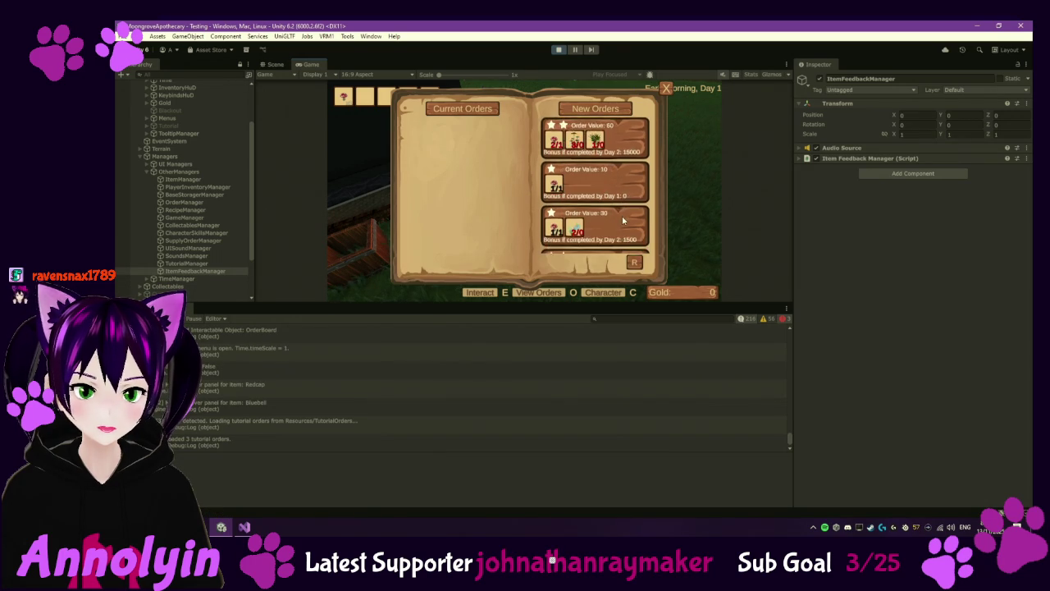
pyautogui.press('Escape')
pyautogui.press('a')
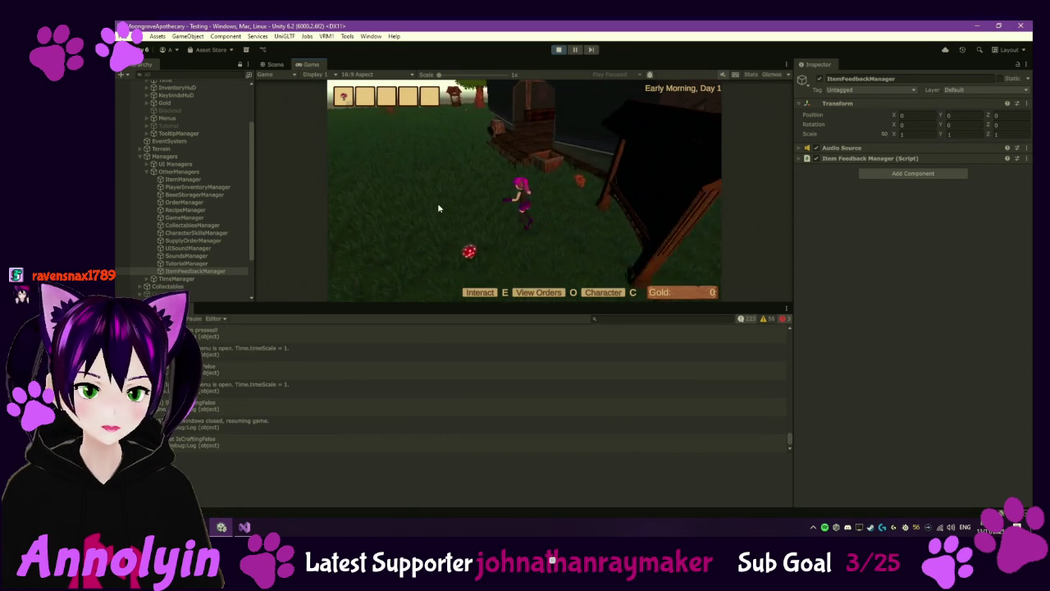
# Step: Load the Slot 3 save over the current game from the pause menu
pyautogui.press('Escape')
pyautogui.click(519, 187)
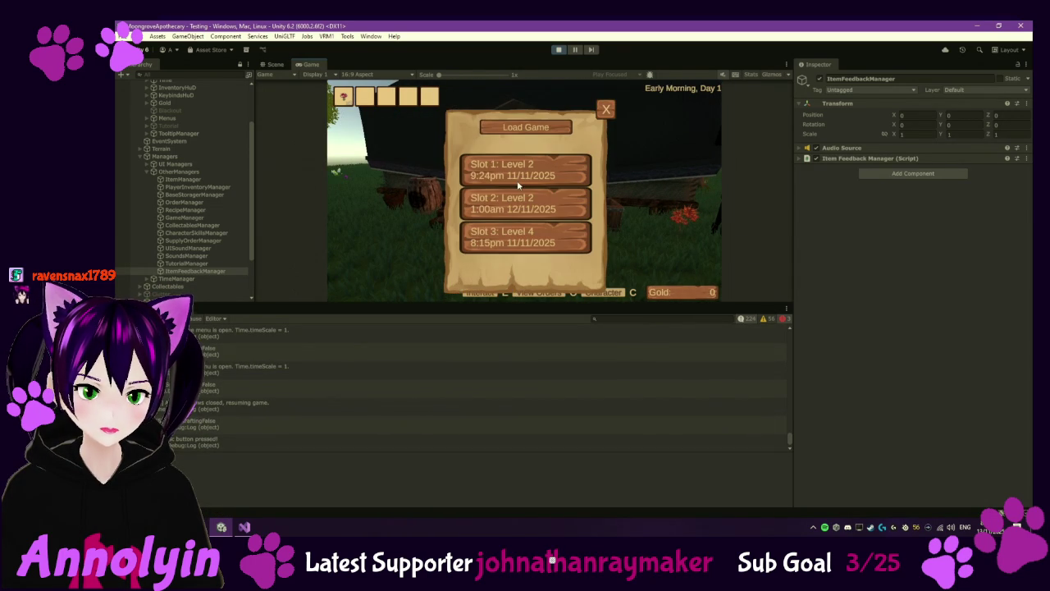
pyautogui.click(543, 235)
pyautogui.click(491, 274)
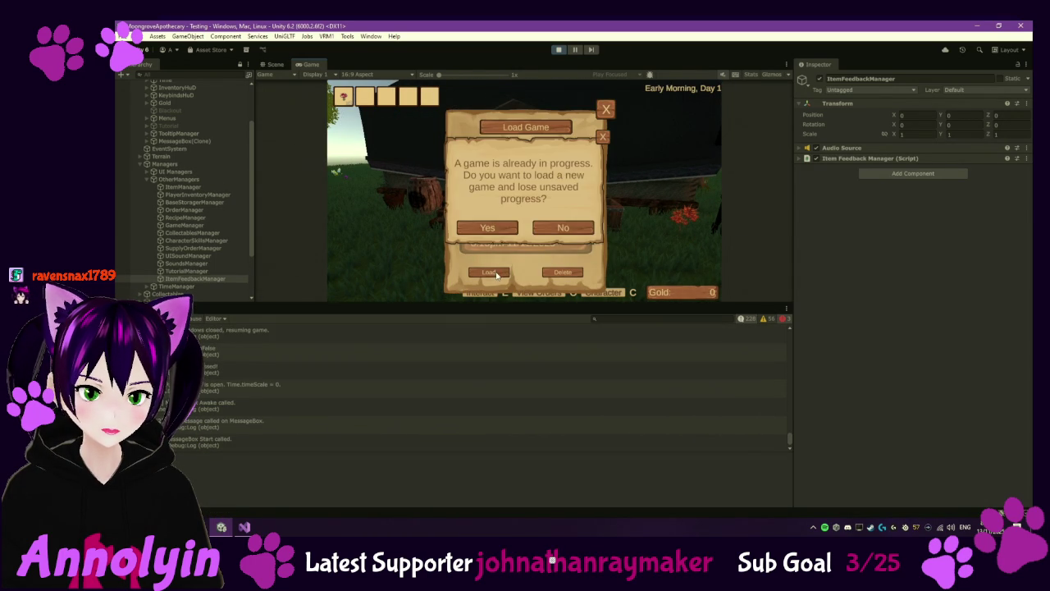
pyautogui.click(488, 228)
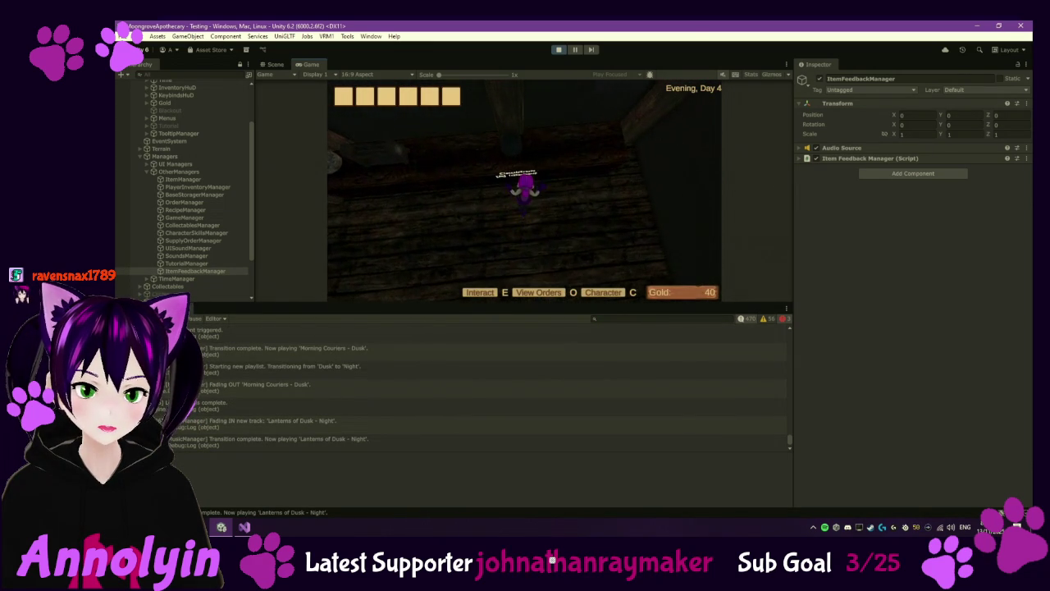
# Step: Open the cauldron's processing panel and its recipe list, then close both
pyautogui.press('e')
pyautogui.click(528, 144)
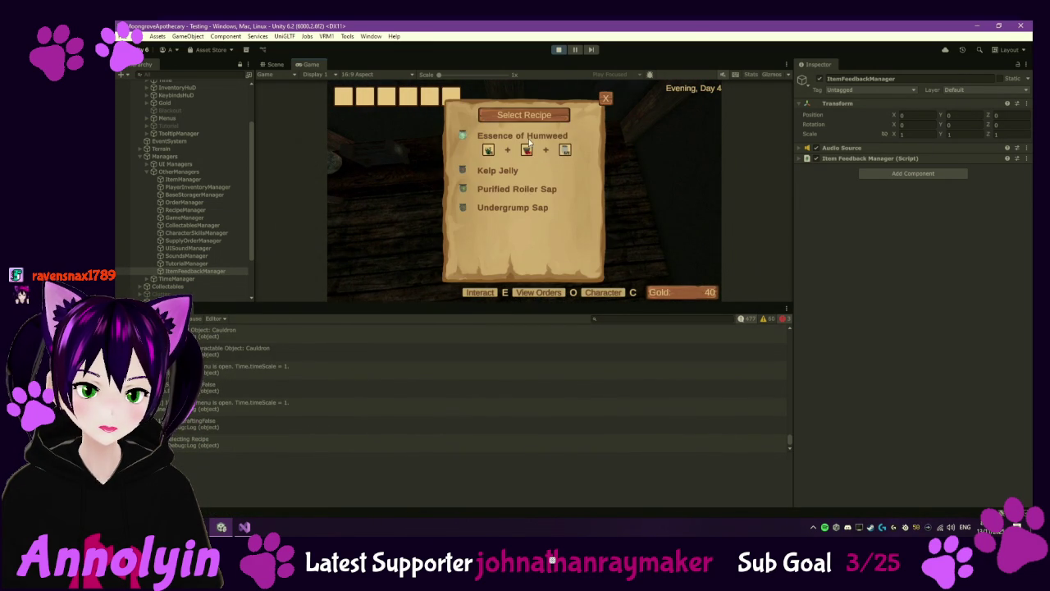
pyautogui.click(610, 100)
pyautogui.click(604, 97)
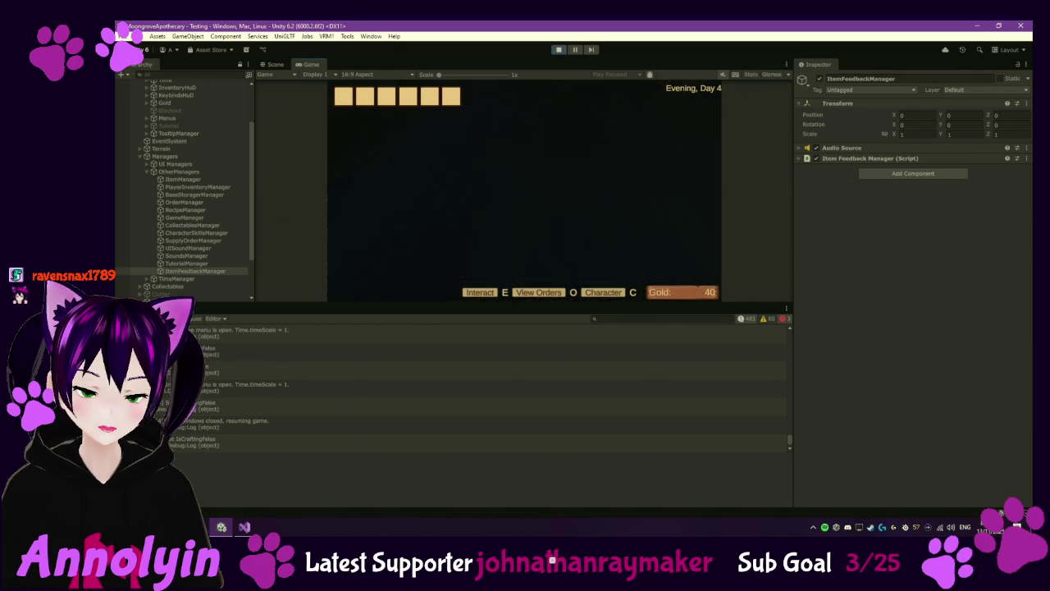
# Step: Pick up the bucket by the house and fill it with water at the well
pyautogui.press('w')
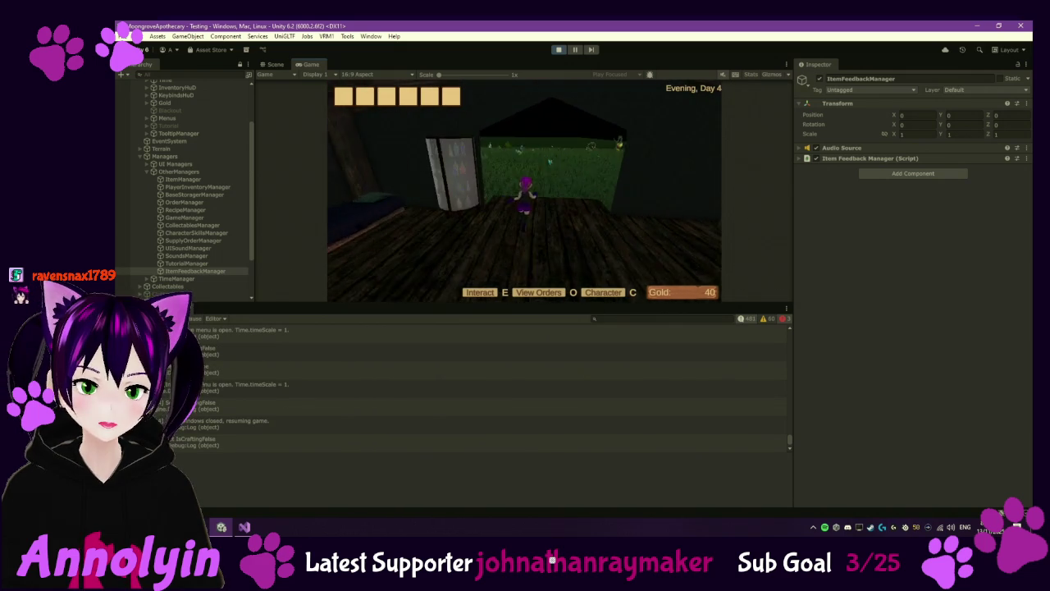
pyautogui.press('w')
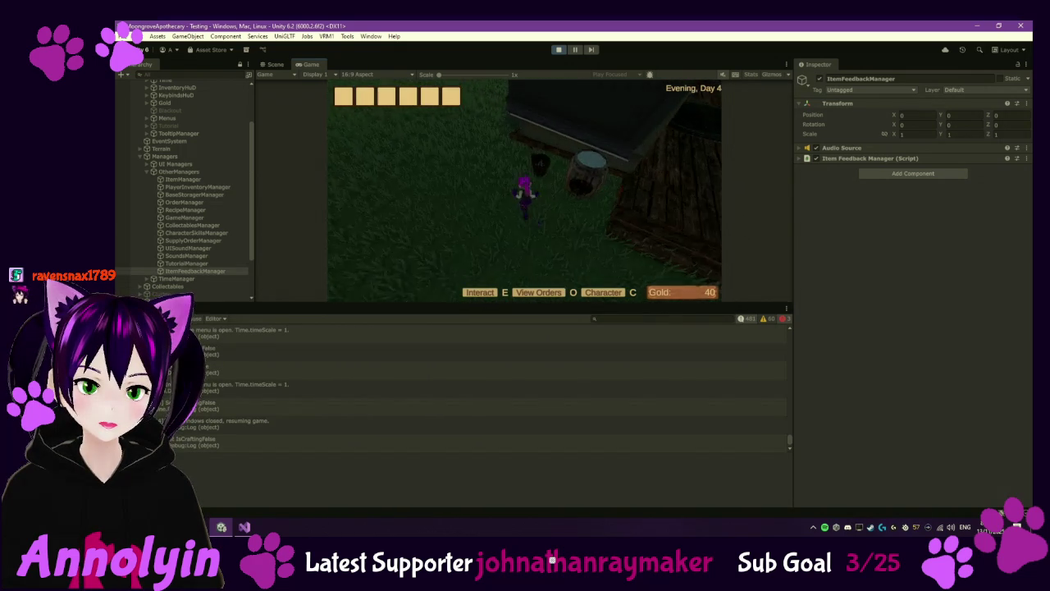
pyautogui.press('e')
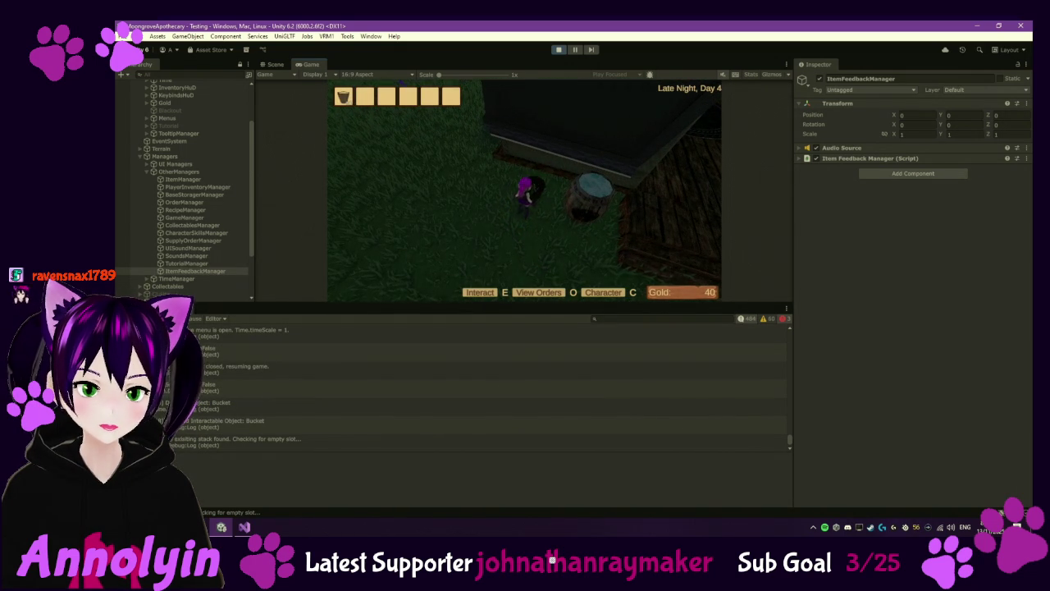
pyautogui.press('s')
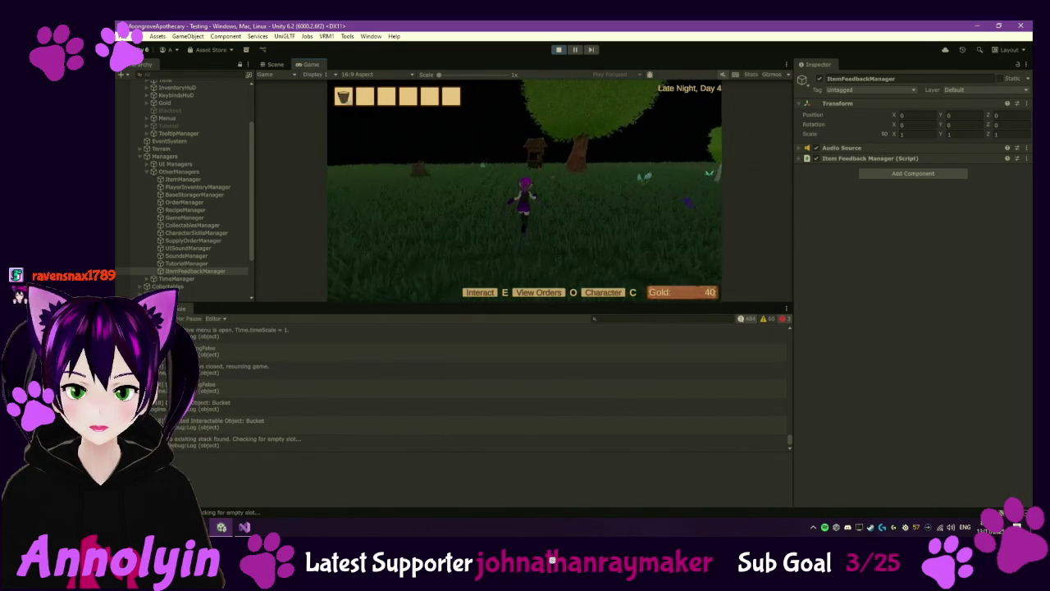
pyautogui.press('w')
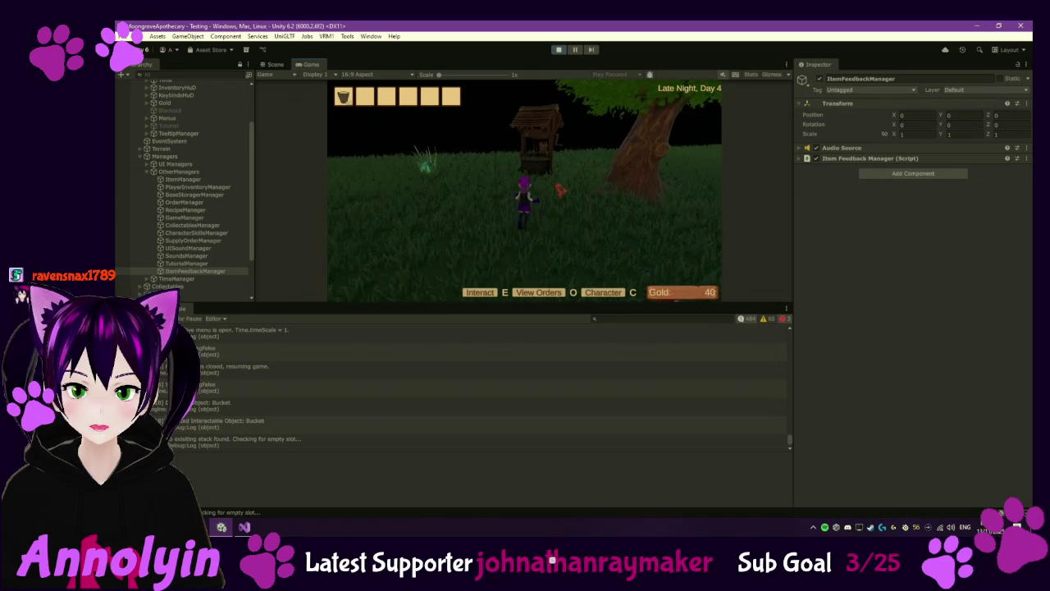
pyautogui.press('w')
pyautogui.press('e')
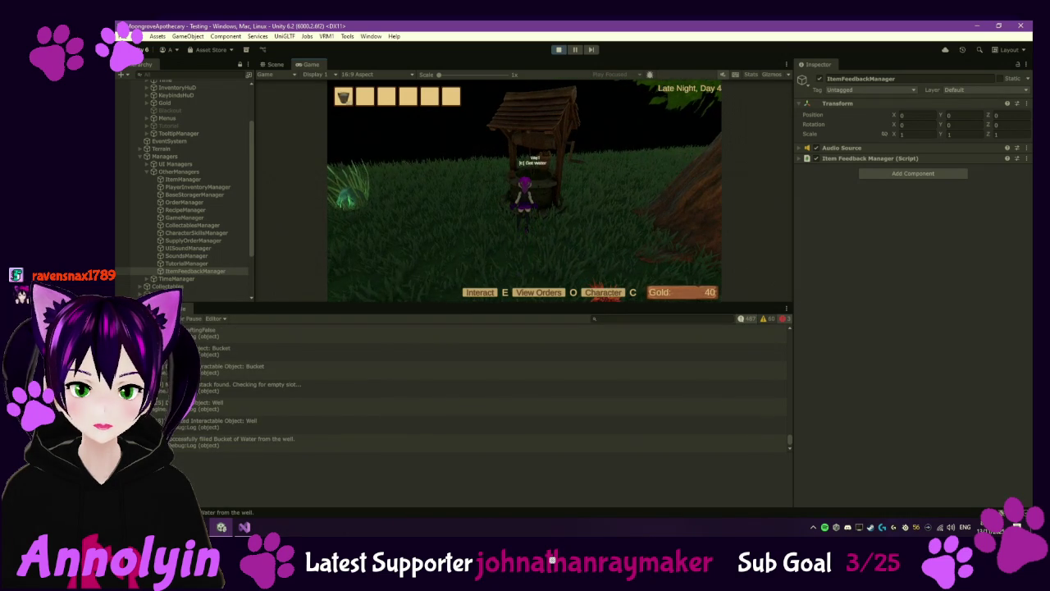
# Step: Pour the water into the barrel, then go indoors as the game advances to Day 5
pyautogui.press('s')
pyautogui.press('w')
pyautogui.press('w')
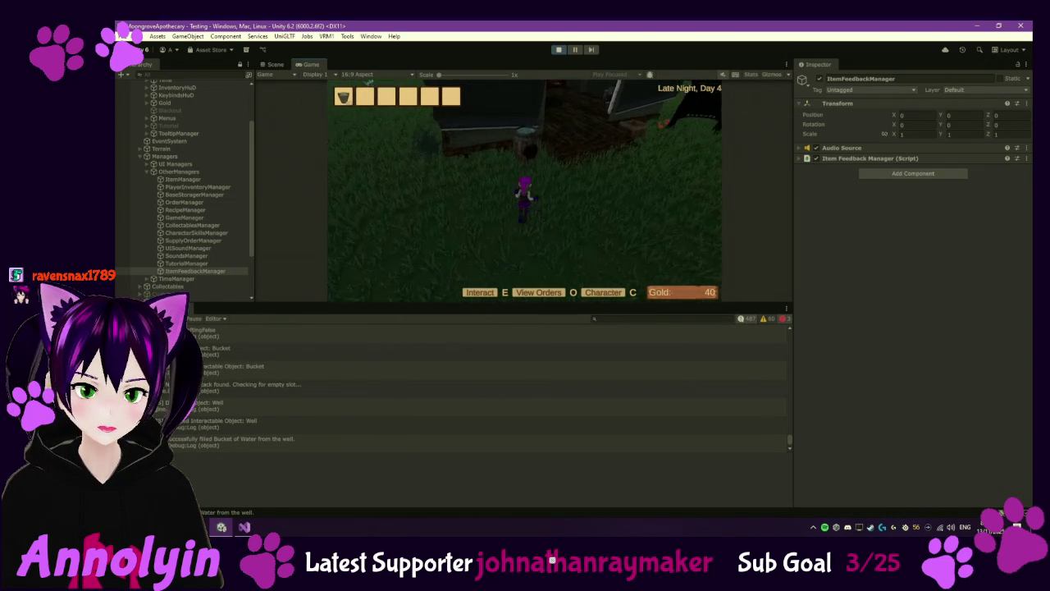
pyautogui.press('w')
pyautogui.press('e')
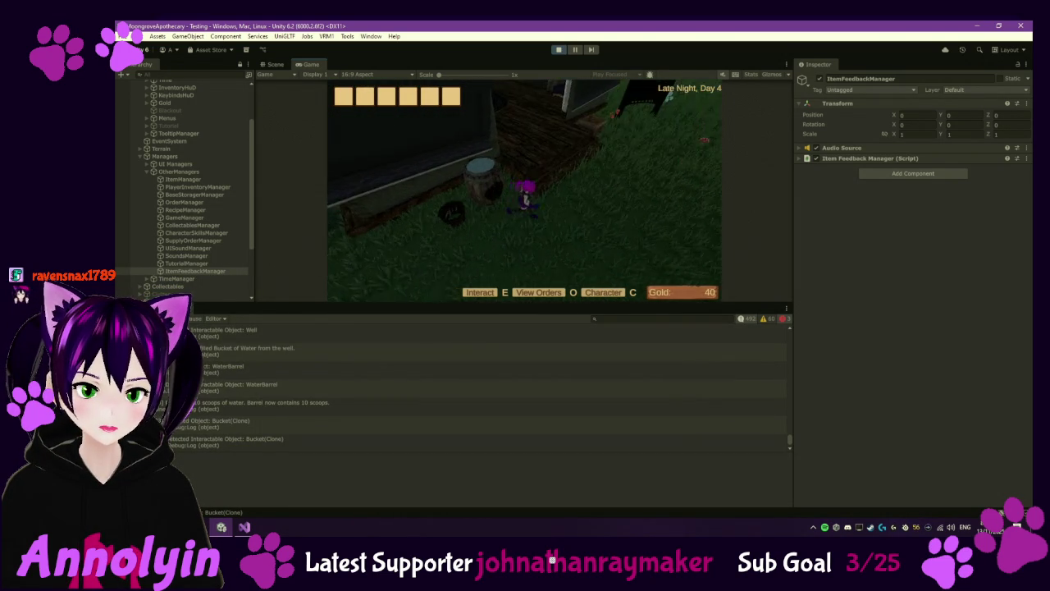
pyautogui.press('w')
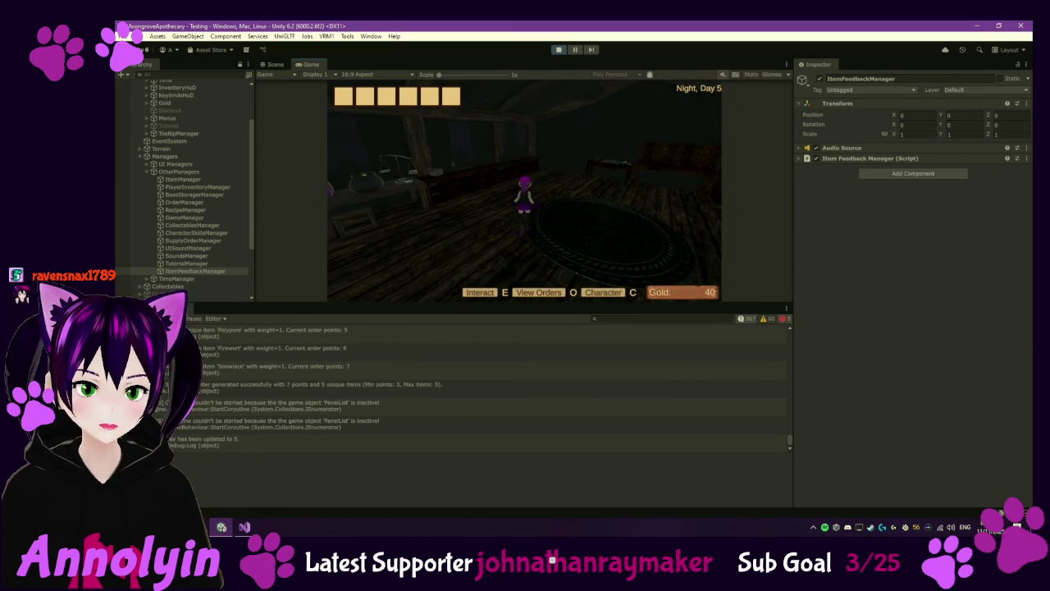
pyautogui.press('w')
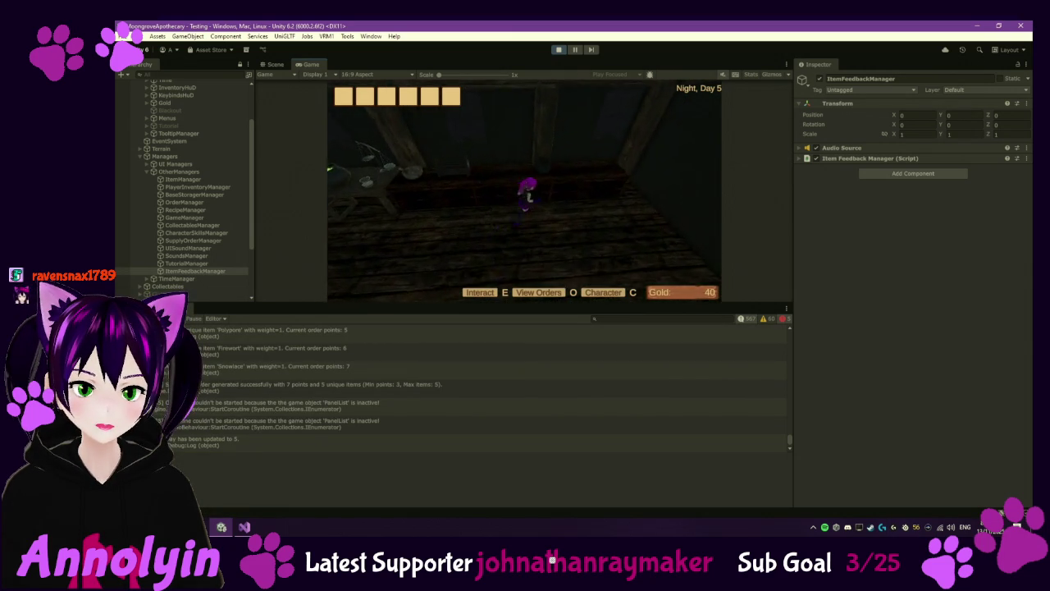
# Step: Start brewing Essence of Humweed in the cauldron's empty slot, then close the panel
pyautogui.press('e')
pyautogui.click(532, 146)
pyautogui.click(529, 134)
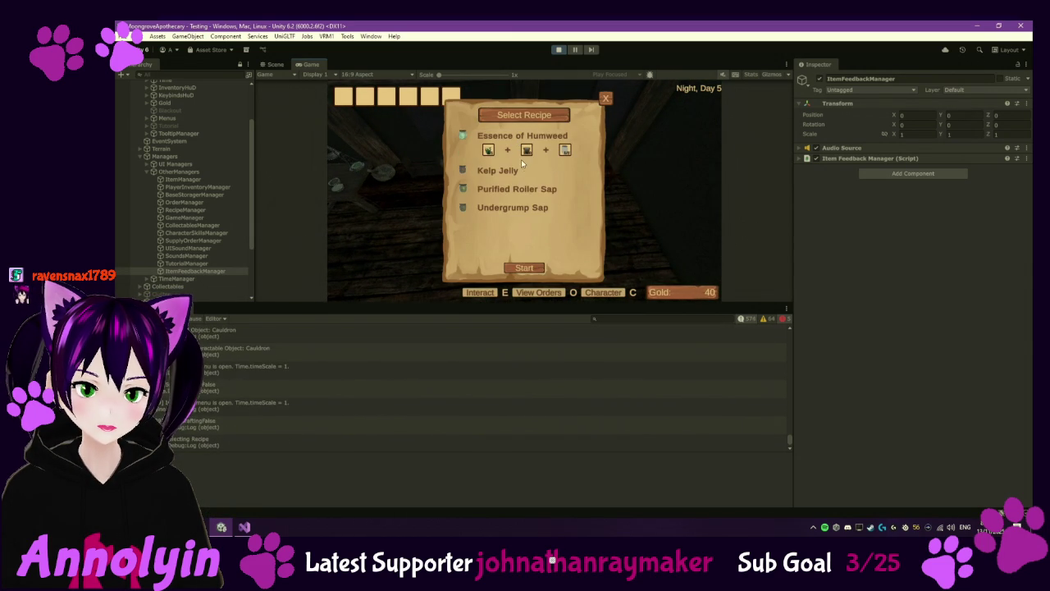
pyautogui.click(524, 267)
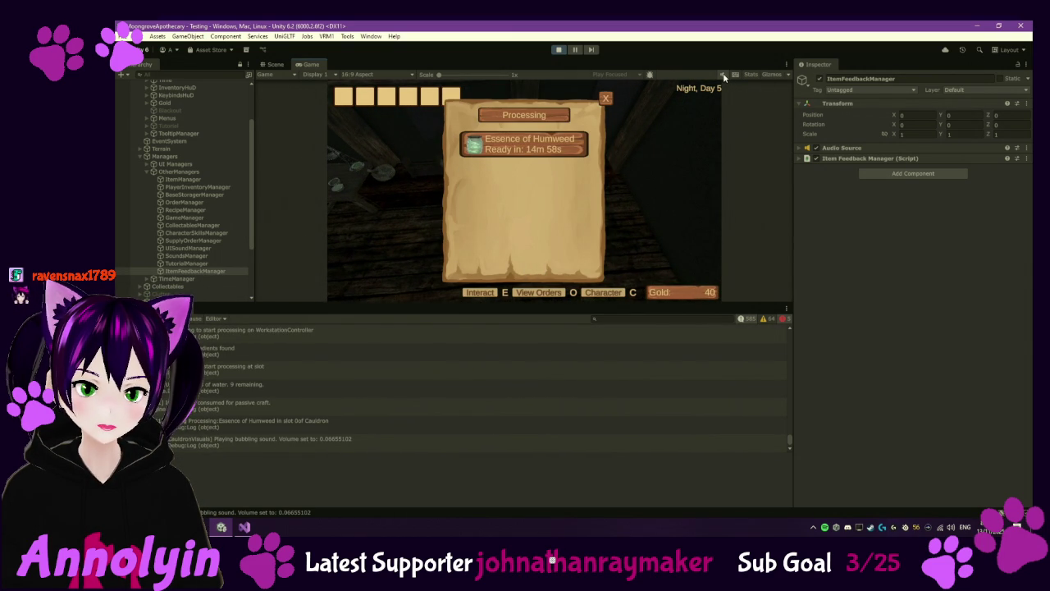
pyautogui.click(607, 99)
# Step: Check the music and effects volume sliders in Settings twice, then stop play mode
pyautogui.press('Escape')
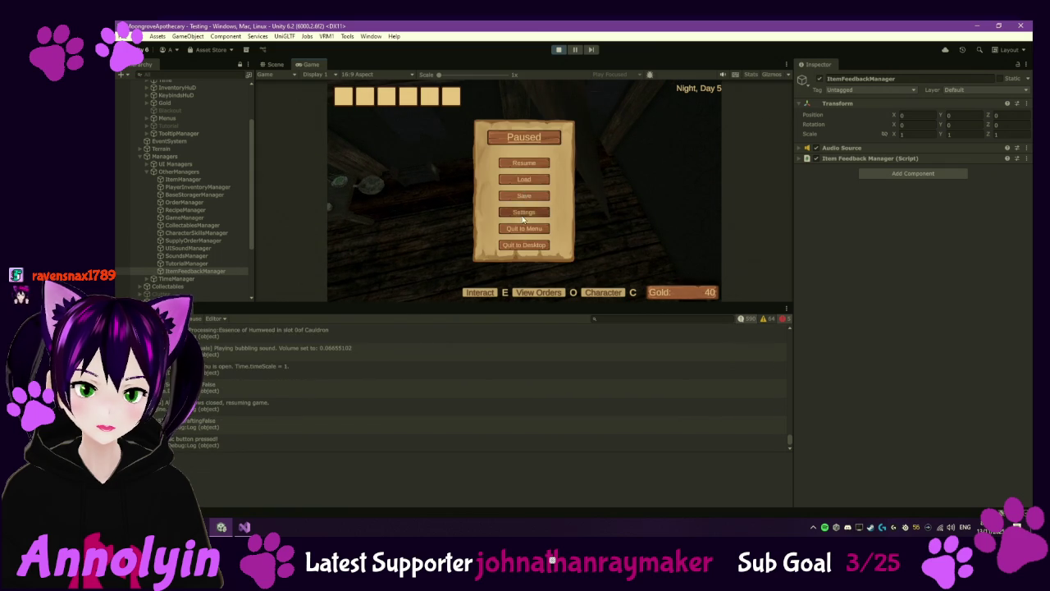
pyautogui.click(524, 213)
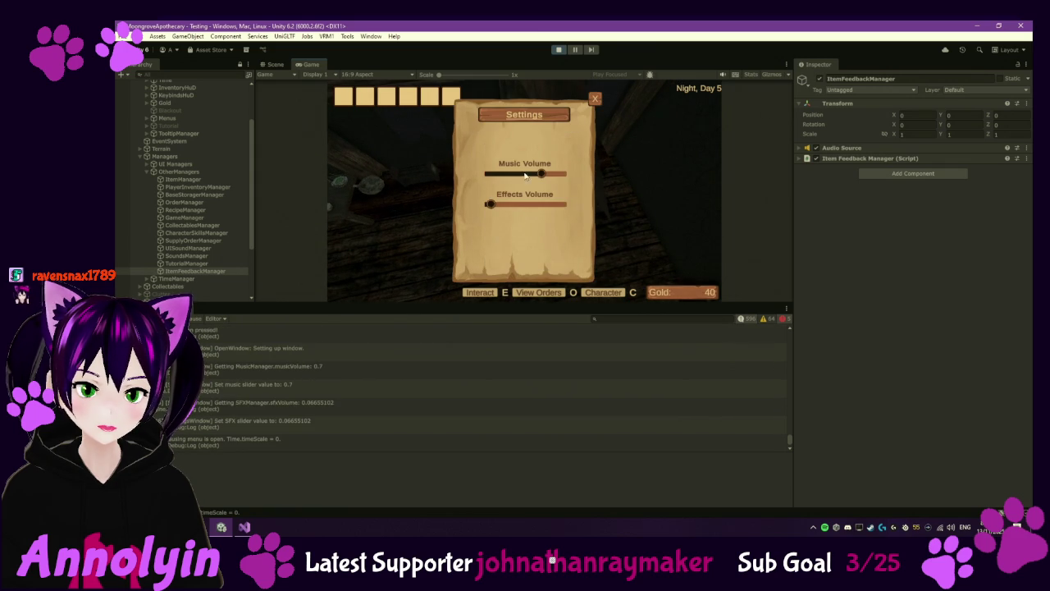
pyautogui.click(592, 99)
pyautogui.press('Escape')
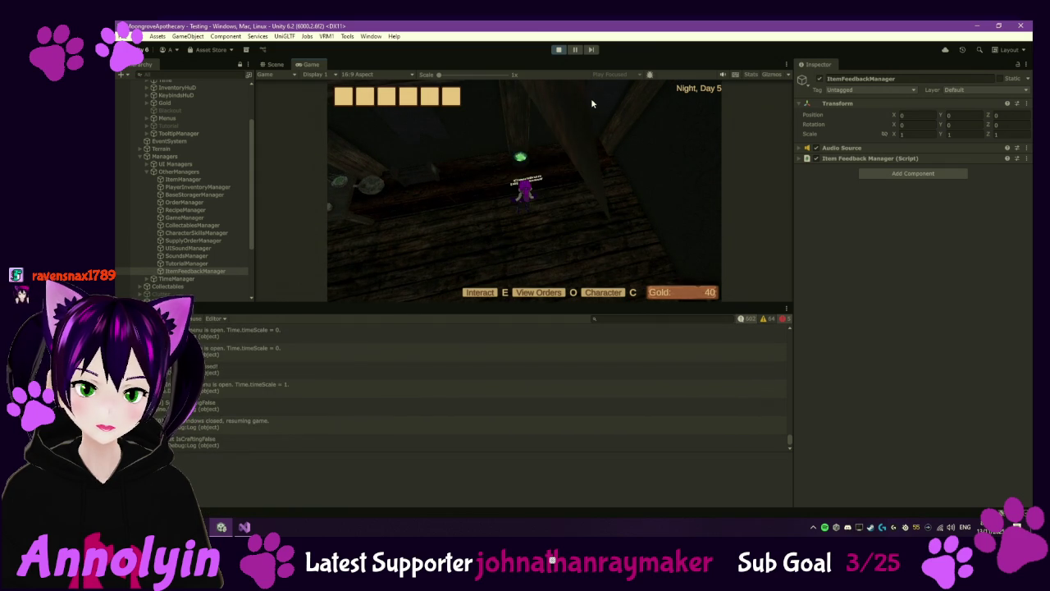
pyautogui.press('Escape')
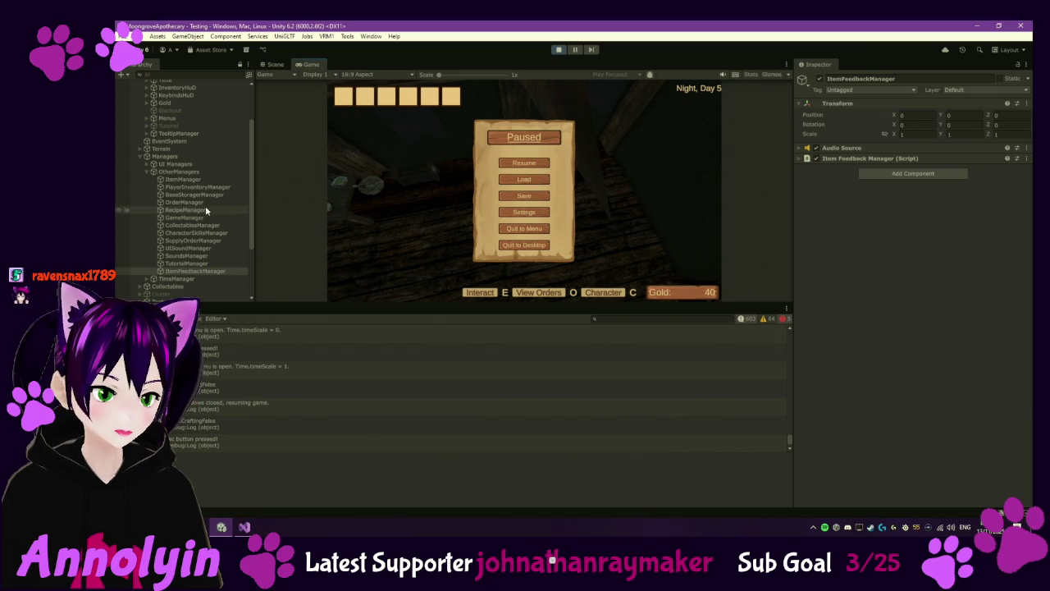
pyautogui.scroll(-3, 199, 260)
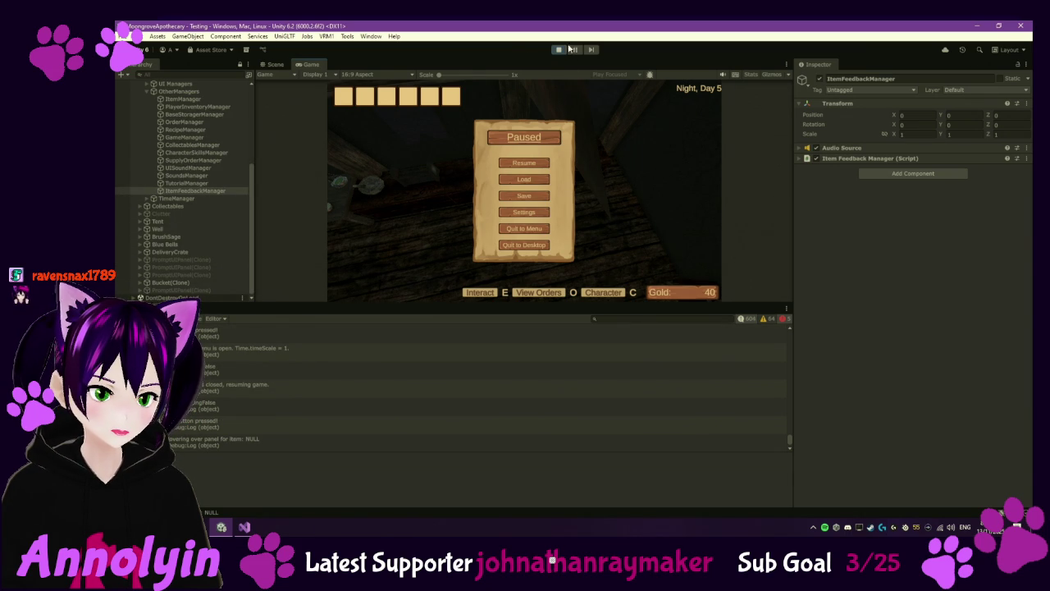
pyautogui.click(521, 211)
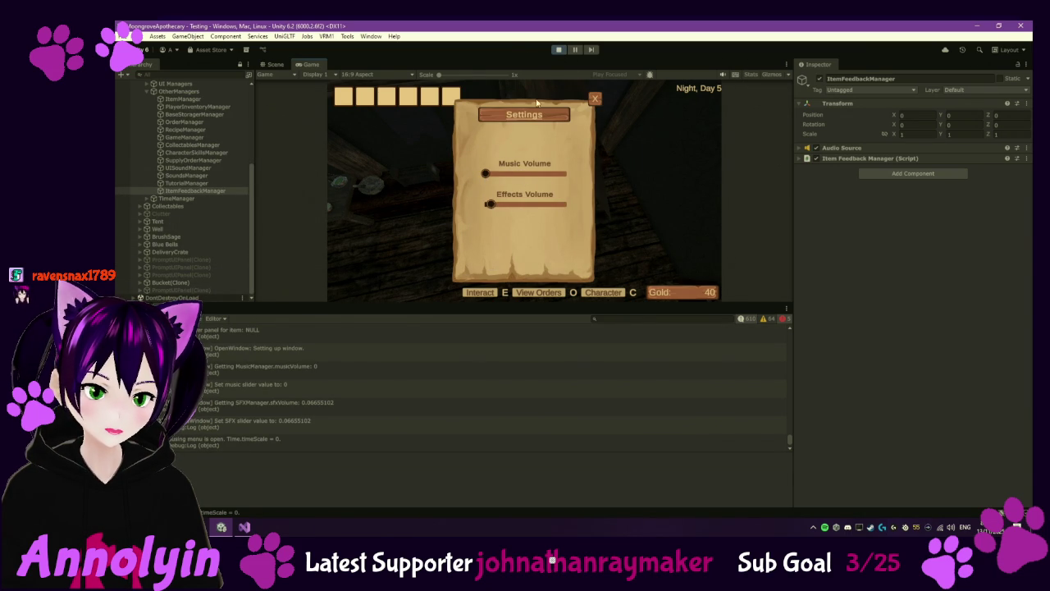
pyautogui.click(565, 51)
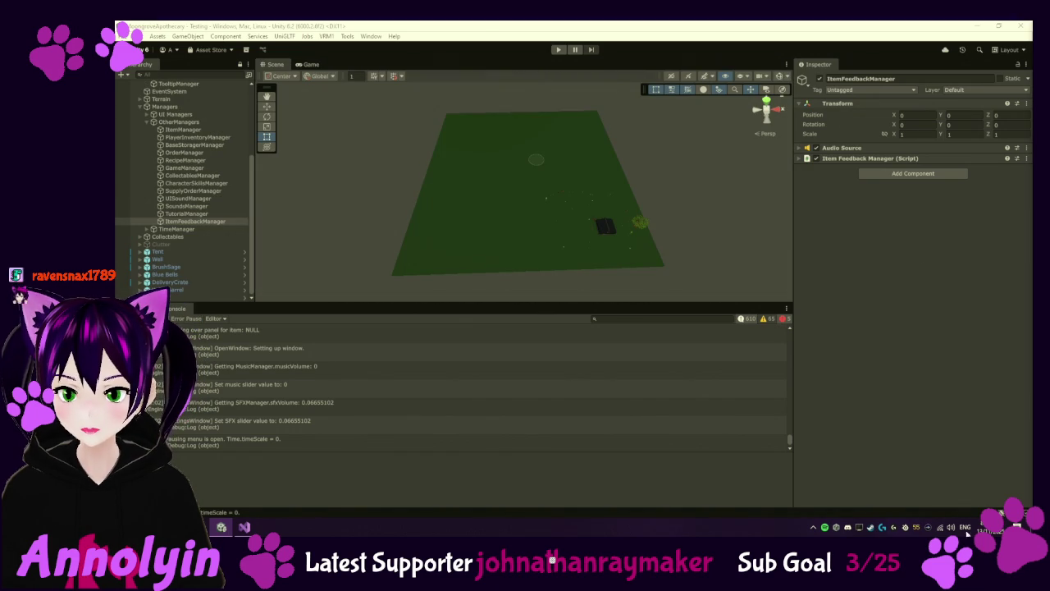
# Step: Show Assets > Scripts in the Project window and view the SettingsWindowManager script's code
pyautogui.click(148, 308)
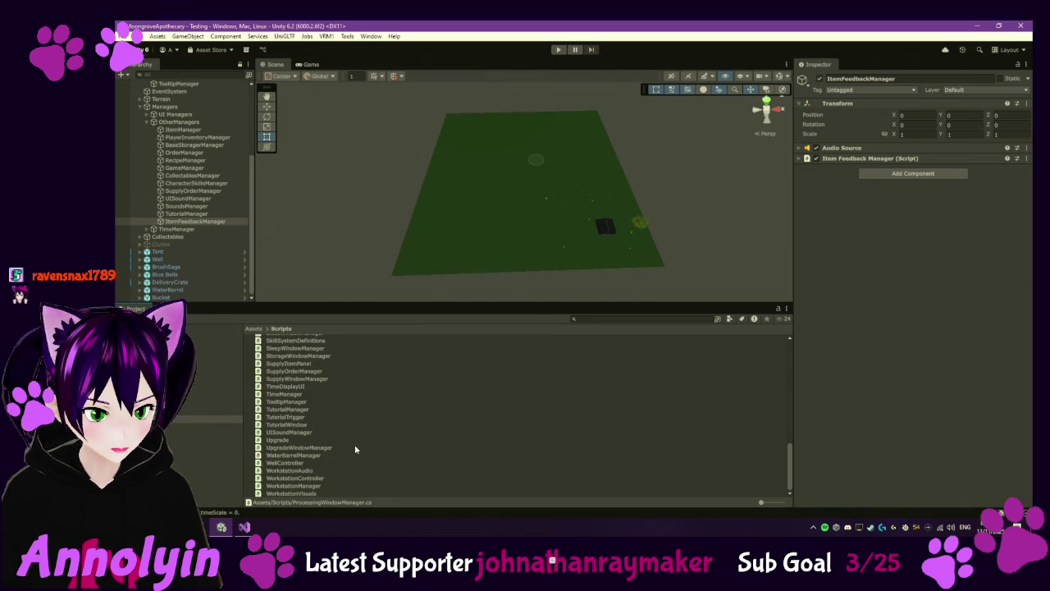
pyautogui.scroll(3, 356, 449)
pyautogui.scroll(2, 354, 449)
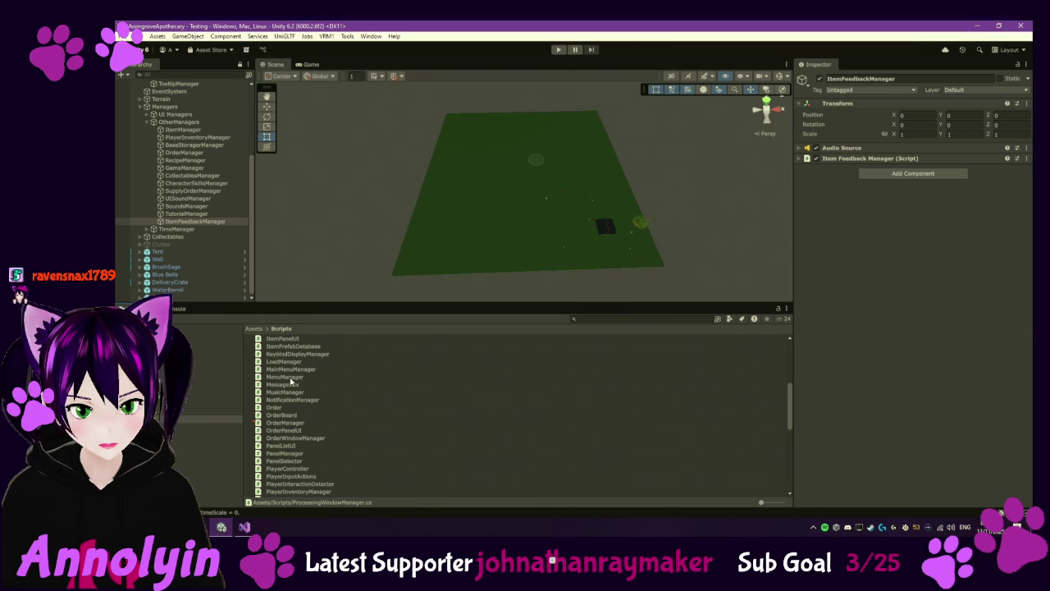
pyautogui.scroll(-3, 339, 399)
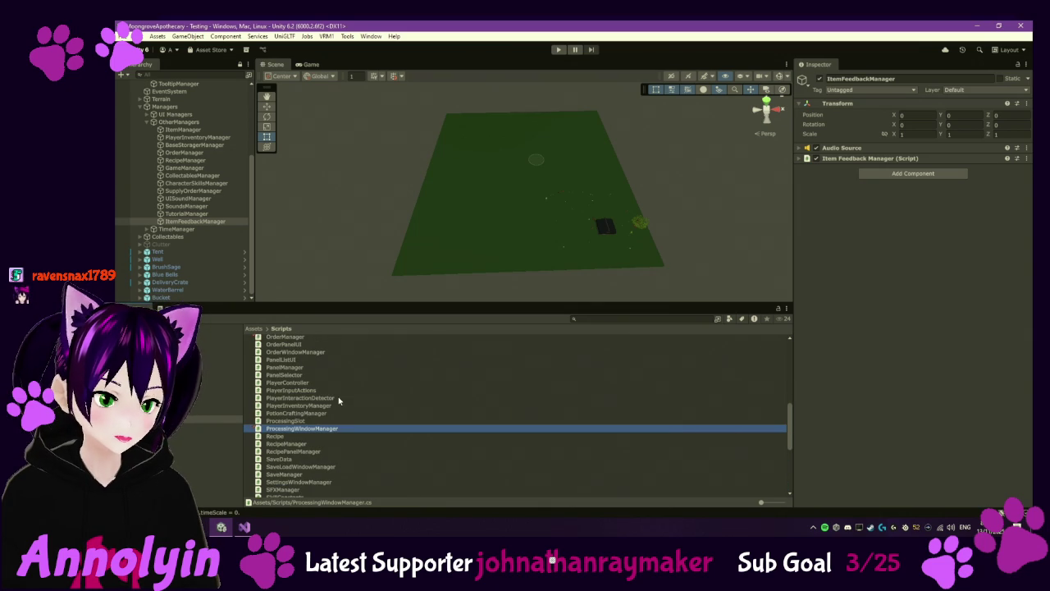
pyautogui.scroll(-2, 339, 395)
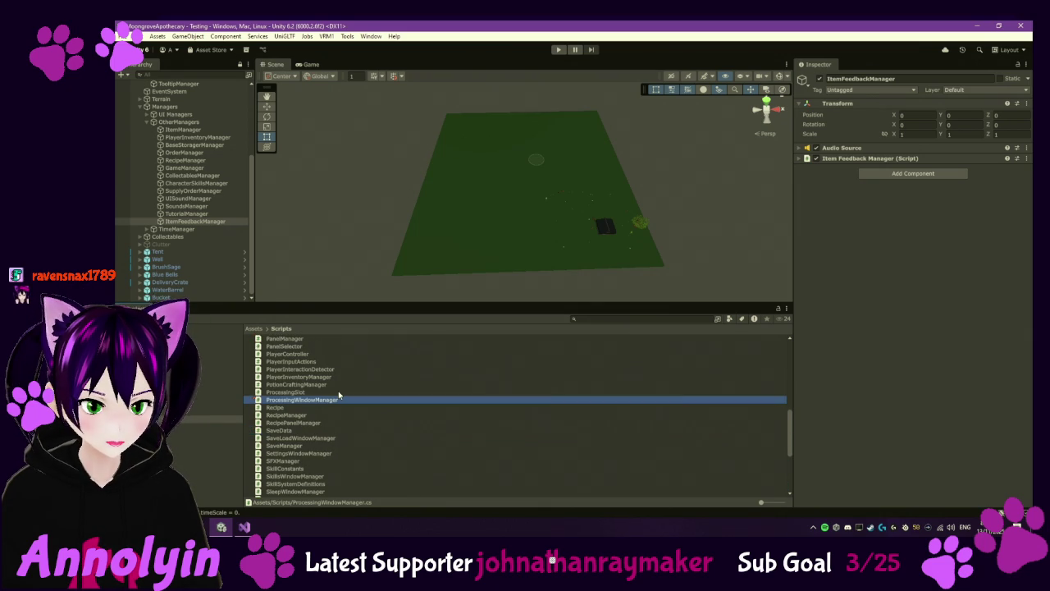
pyautogui.scroll(-2, 338, 390)
pyautogui.click(327, 410)
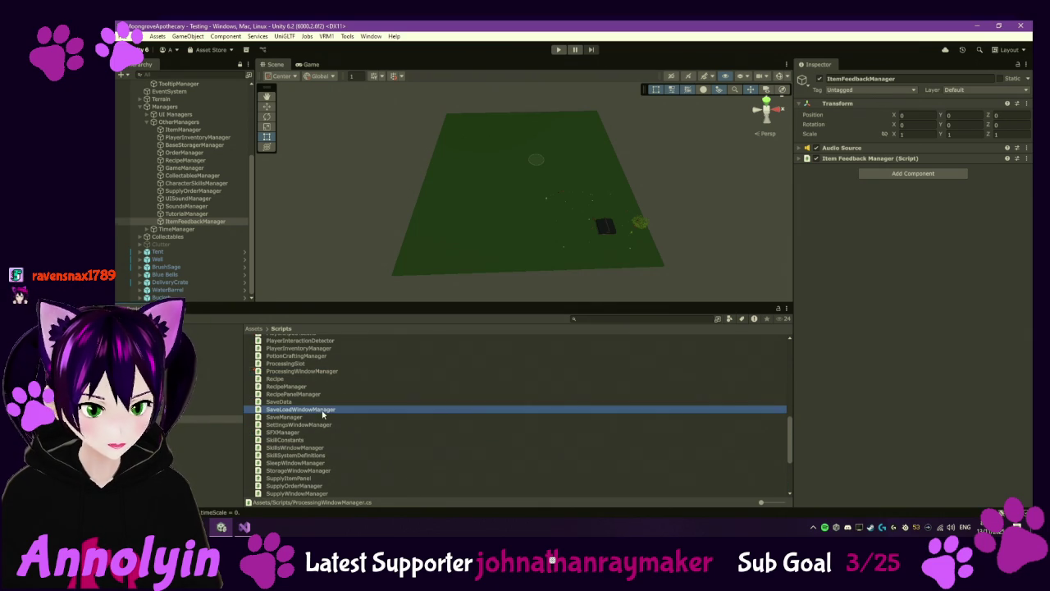
pyautogui.click(328, 424)
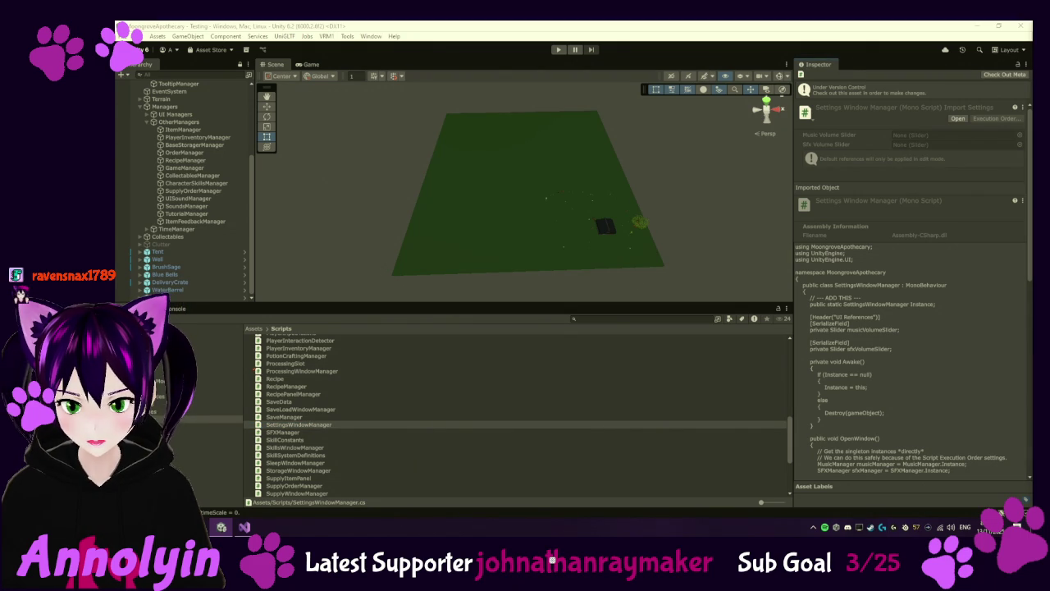
# Step: Look over SettingsWindowManager, then open the SFXManager script in the code editor
pyautogui.scroll(5, 310, 399)
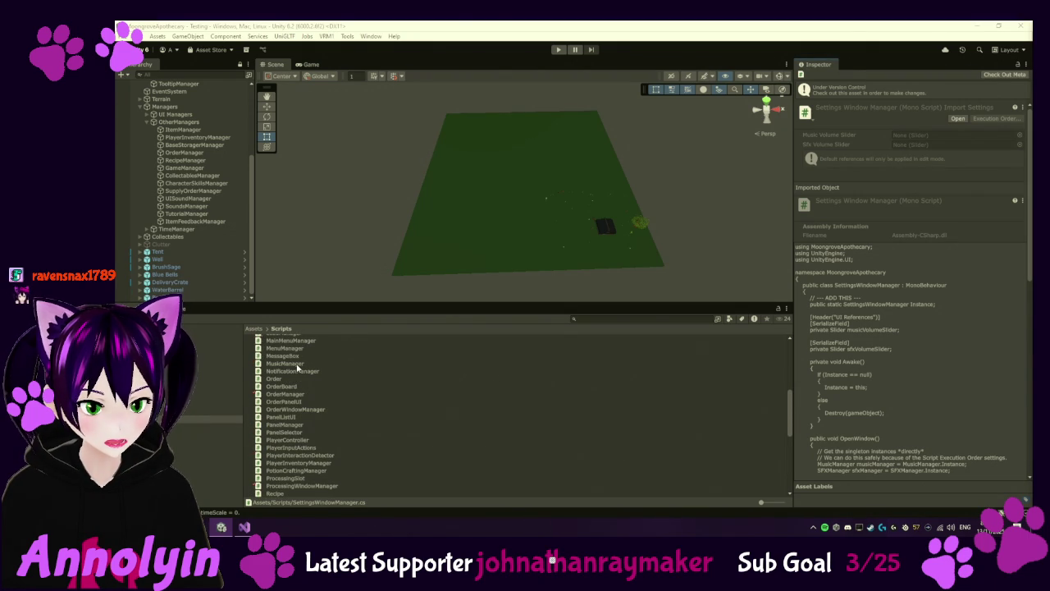
pyautogui.click(297, 365)
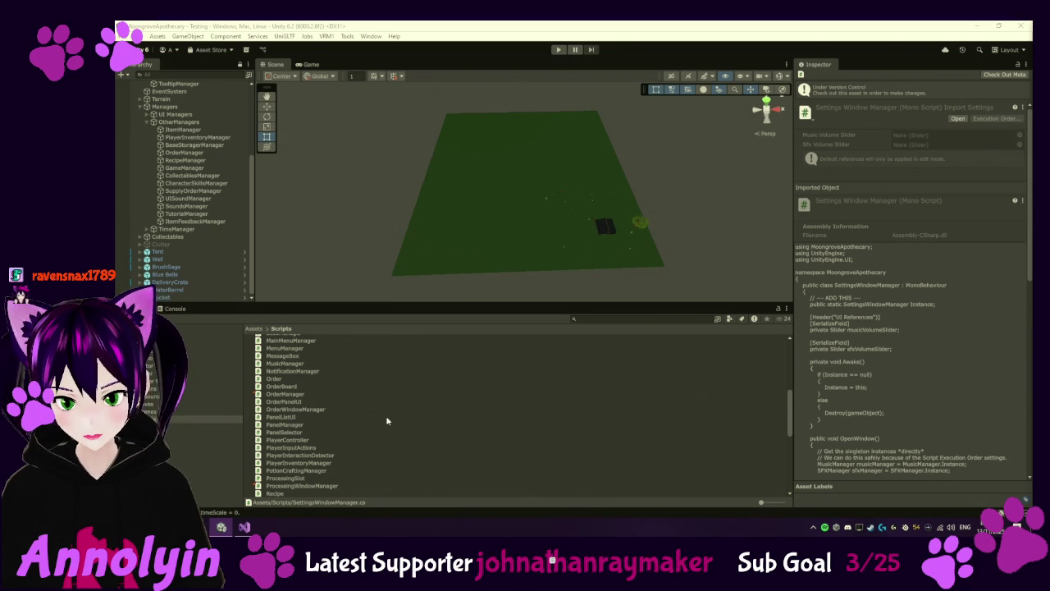
pyautogui.scroll(-2, 388, 421)
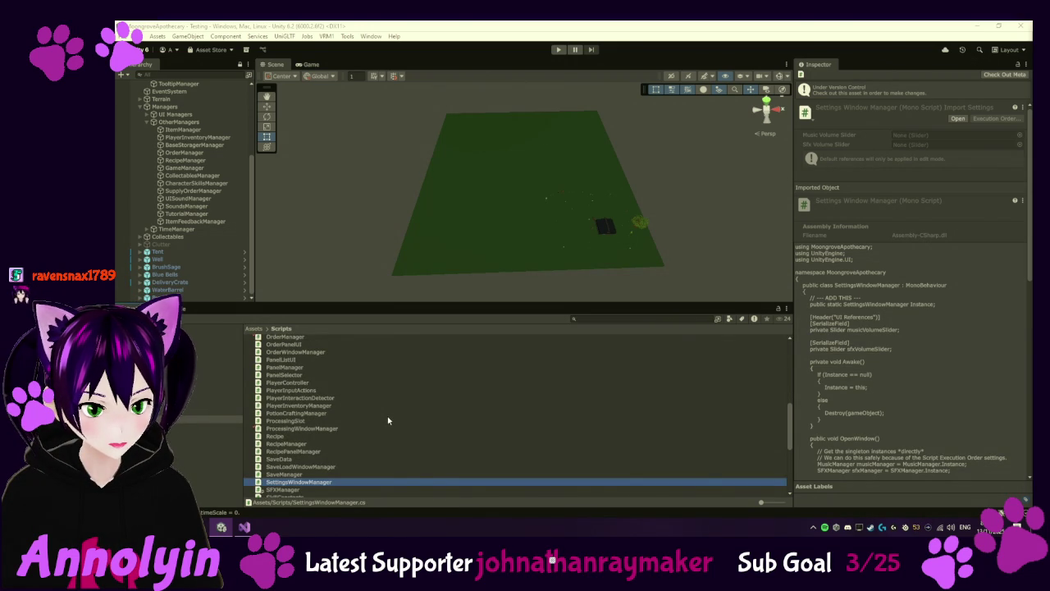
pyautogui.scroll(-1, 388, 420)
pyautogui.click(285, 462)
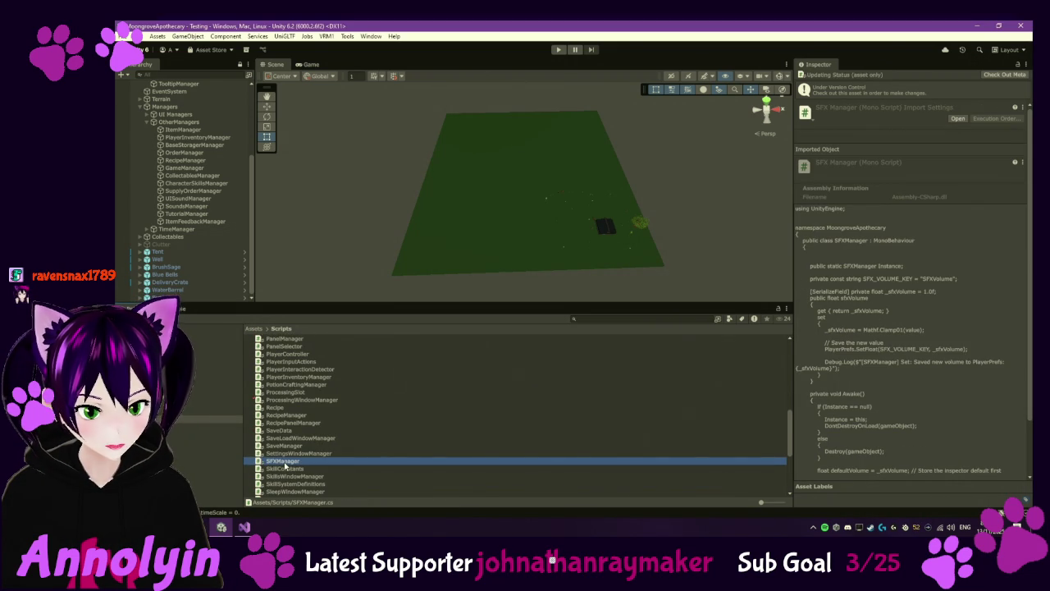
pyautogui.doubleClick(285, 463)
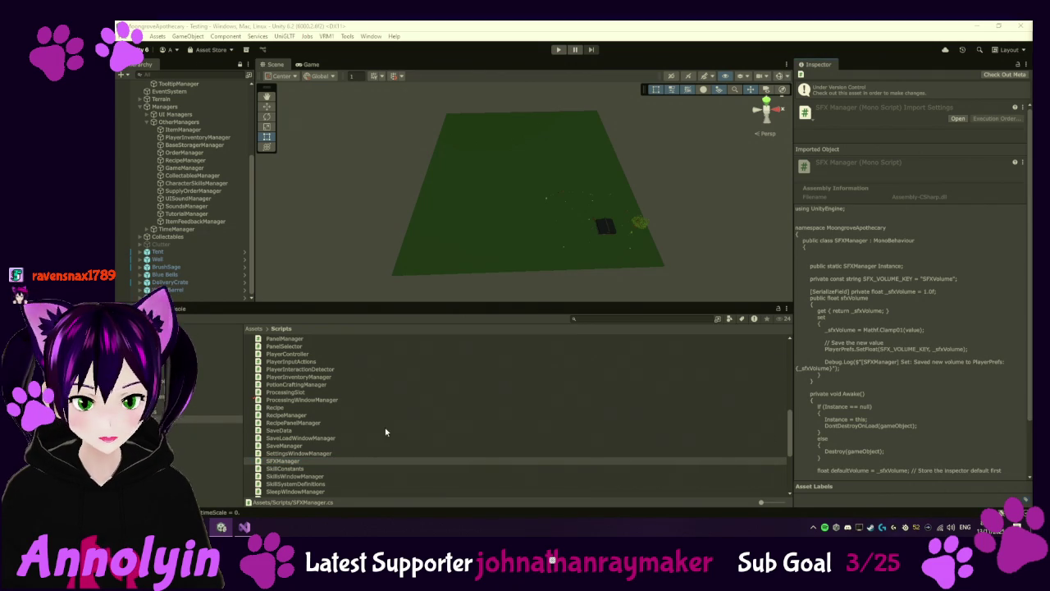
pyautogui.scroll(-5, 364, 449)
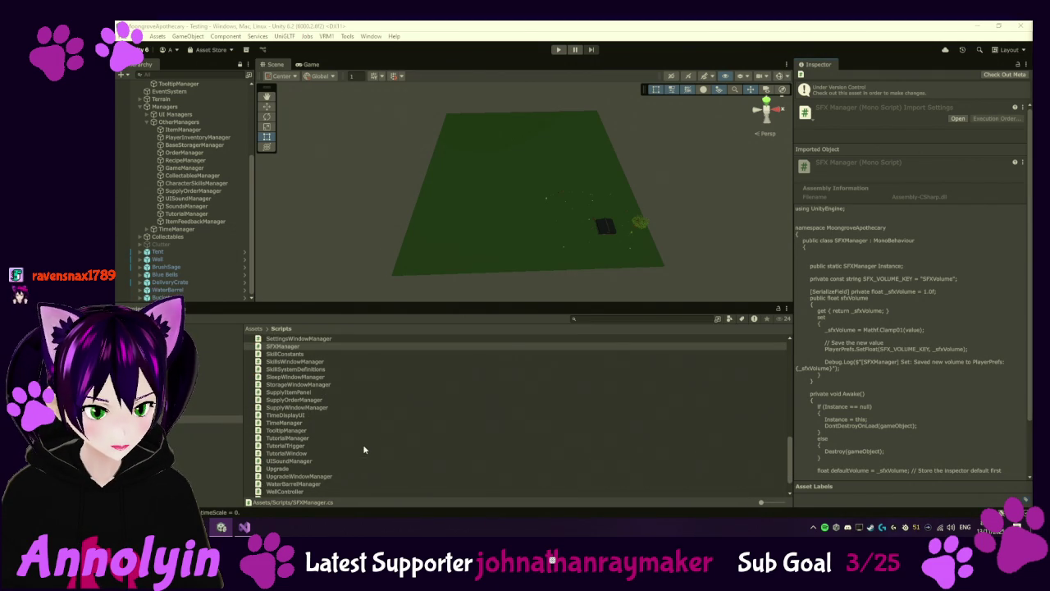
pyautogui.scroll(-2, 365, 449)
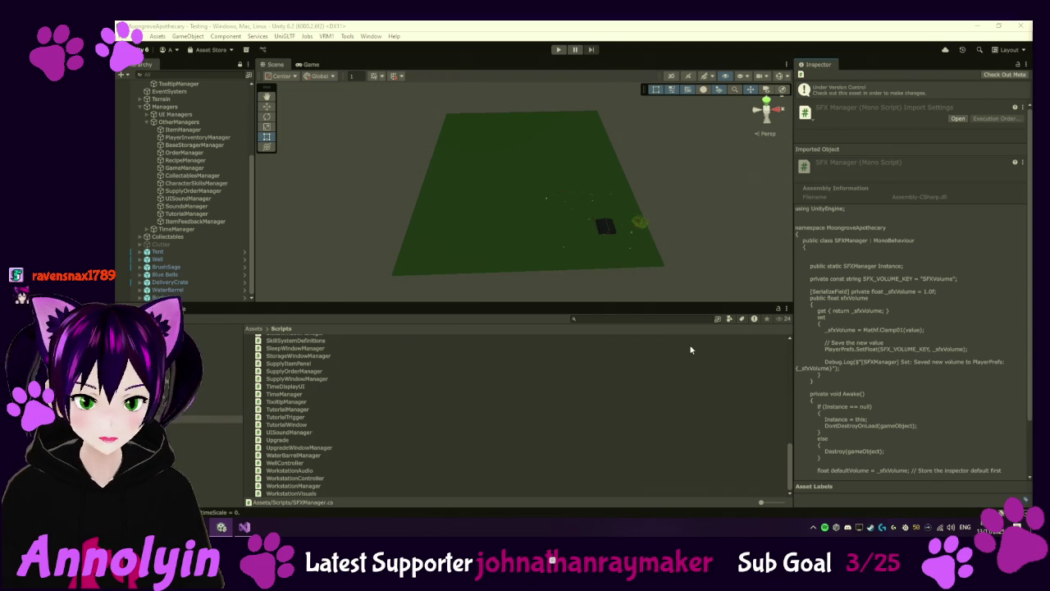
# Step: Check out MusicManager.cs under version control and open it in Visual Studio
pyautogui.scroll(4, 290, 395)
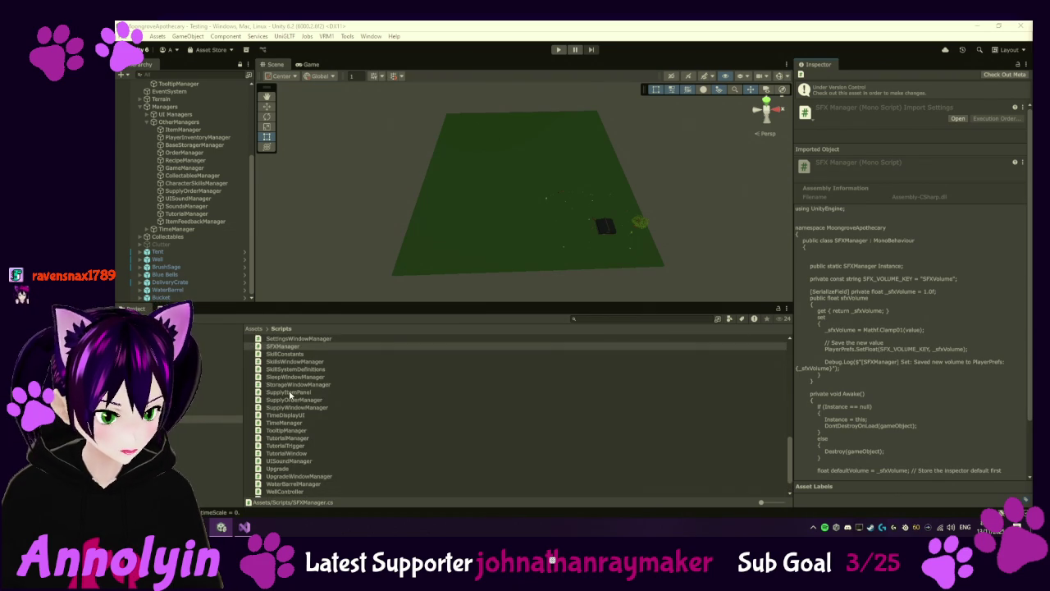
pyautogui.scroll(8, 291, 395)
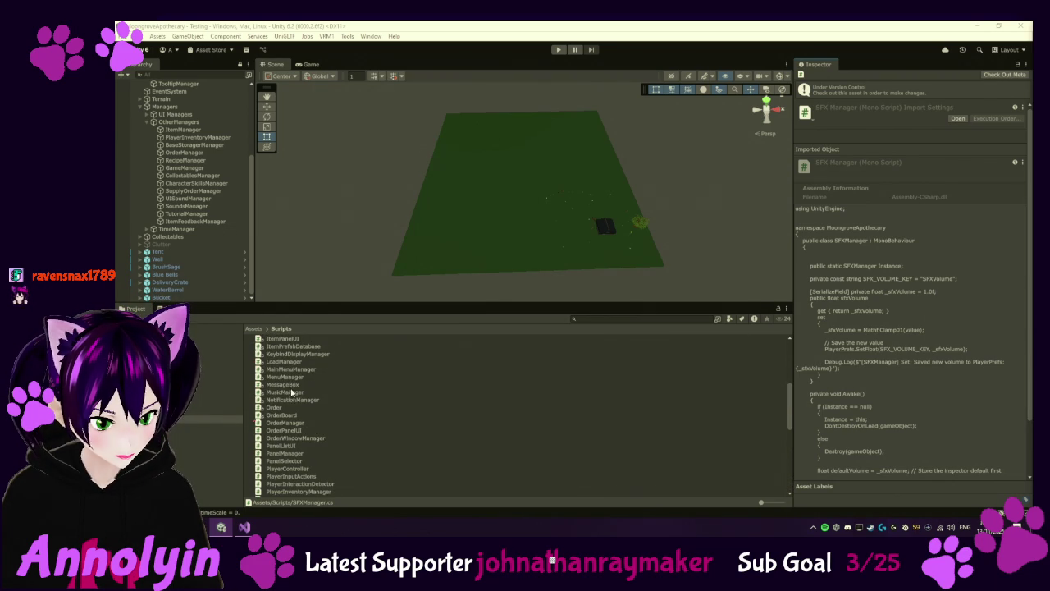
pyautogui.click(288, 391)
pyautogui.rightClick(289, 391)
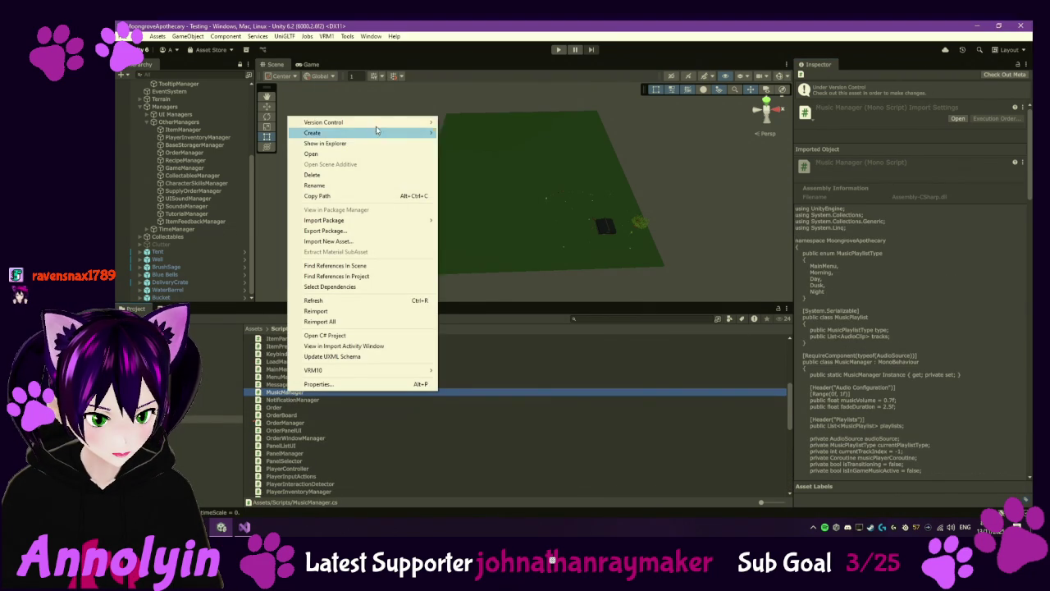
pyautogui.moveTo(373, 123)
pyautogui.click(467, 143)
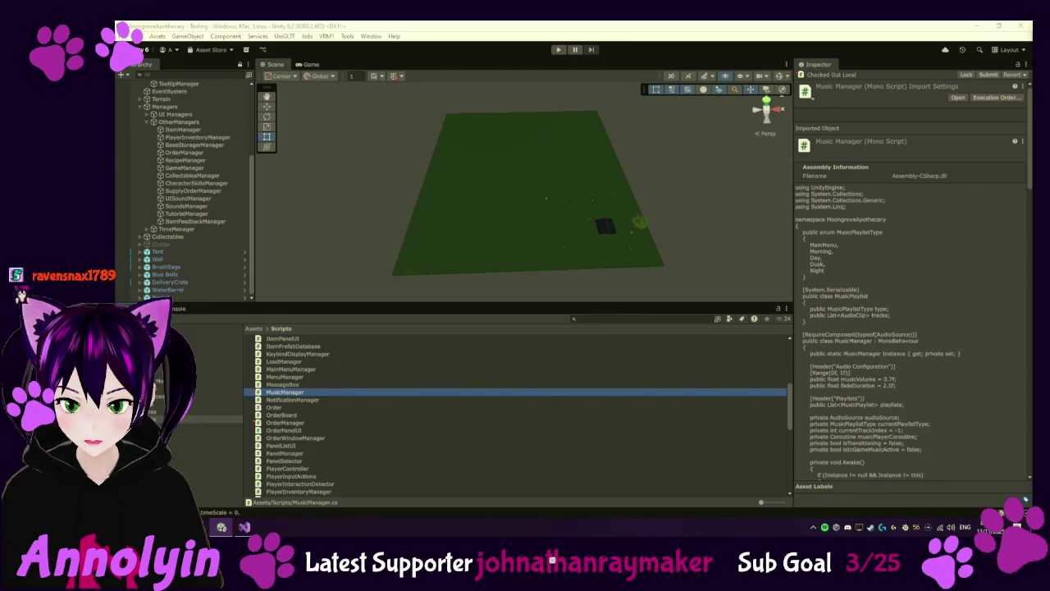
pyautogui.click(290, 395)
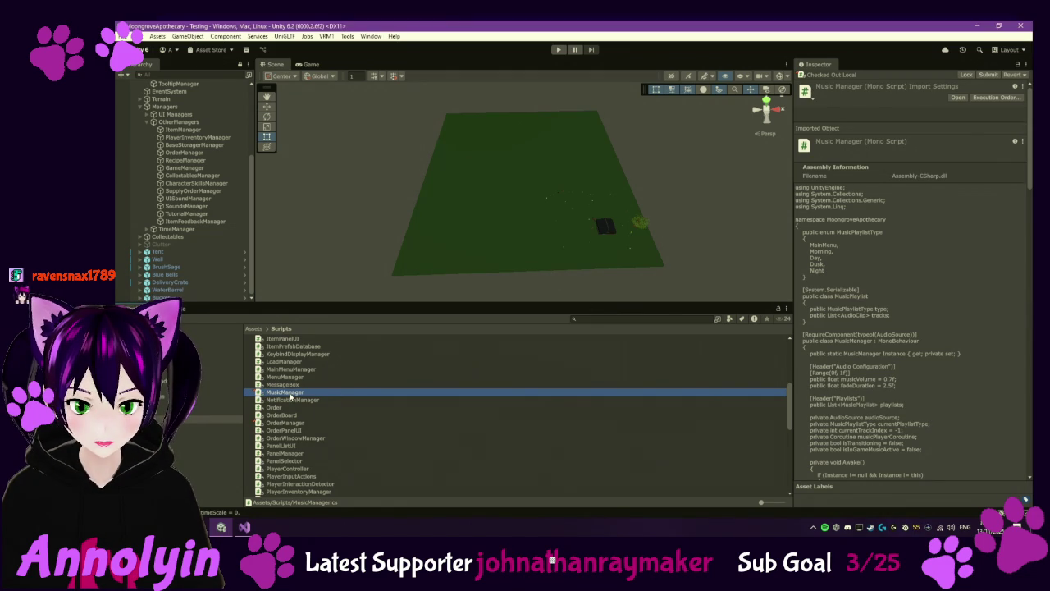
pyautogui.doubleClick(289, 395)
pyautogui.click(447, 248)
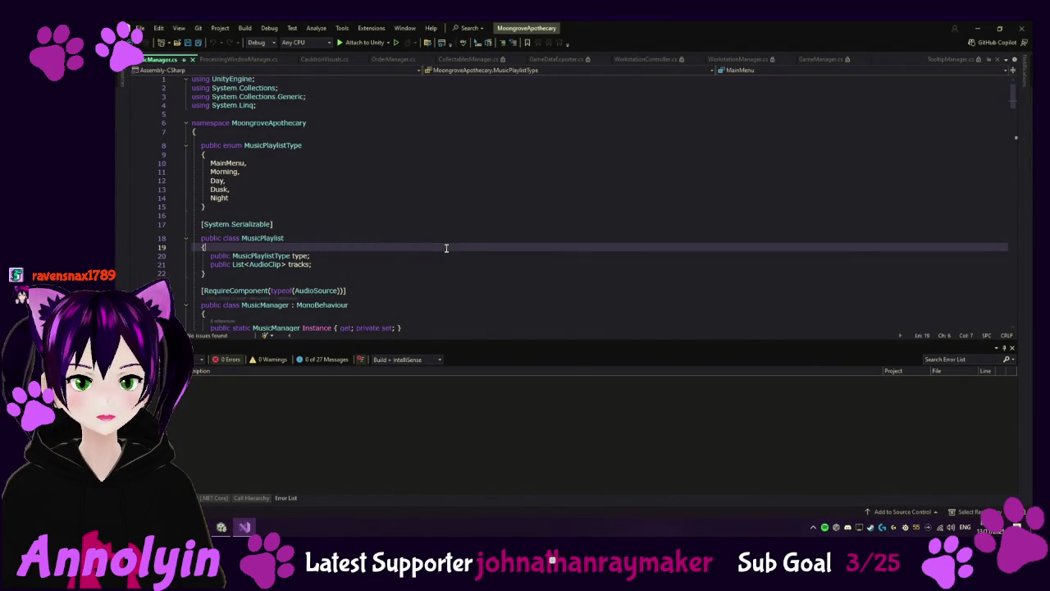
# Step: Review MusicManager.cs to line 237's GetPlaylistForCurrentTime, then switch back to Unity to reload
pyautogui.hotkey('ctrl', 'End')
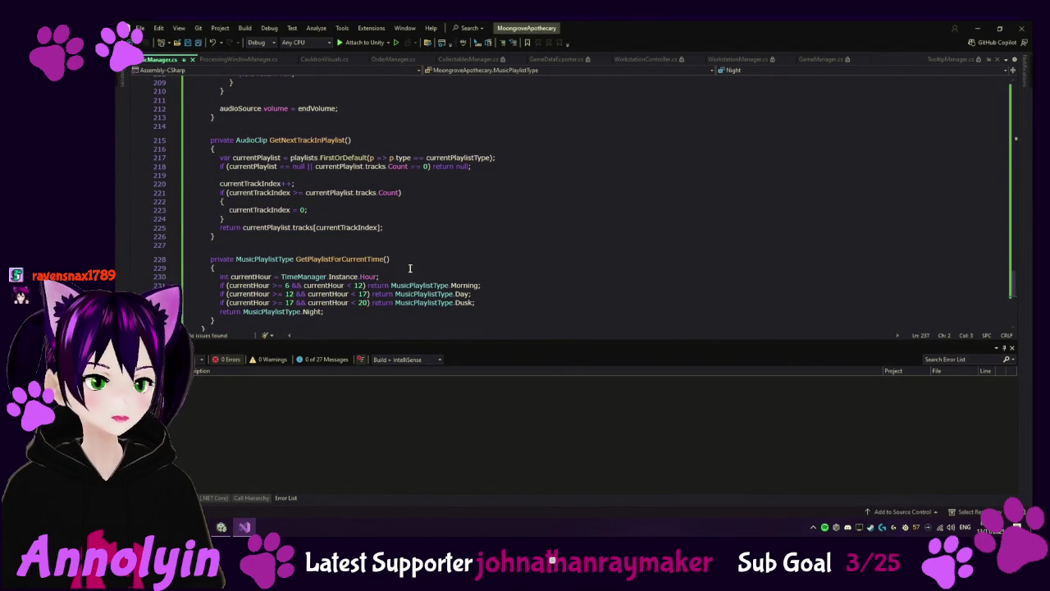
pyautogui.scroll(-2, 542, 228)
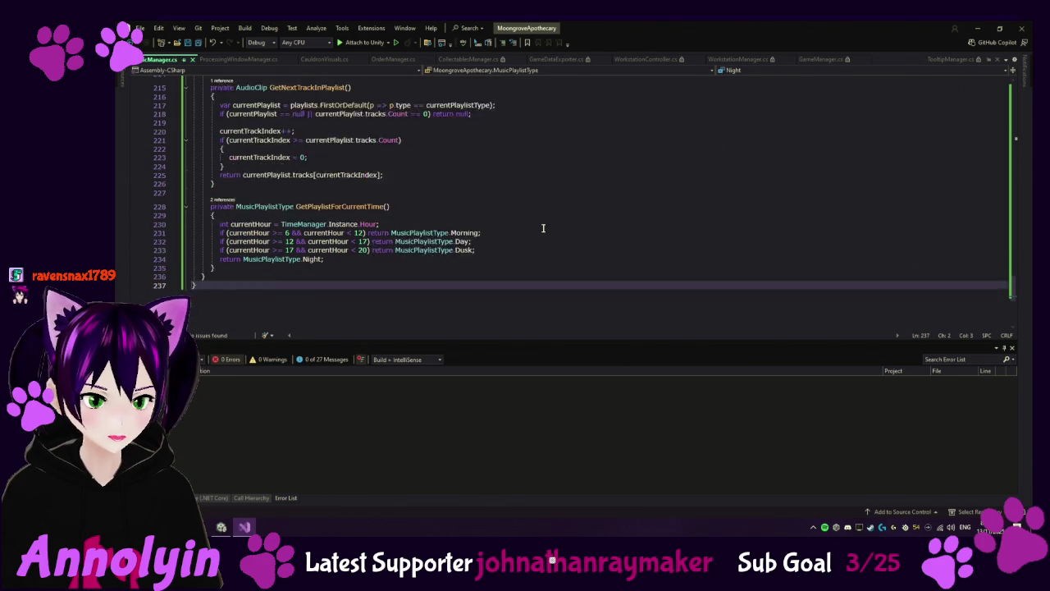
pyautogui.scroll(-1, 542, 228)
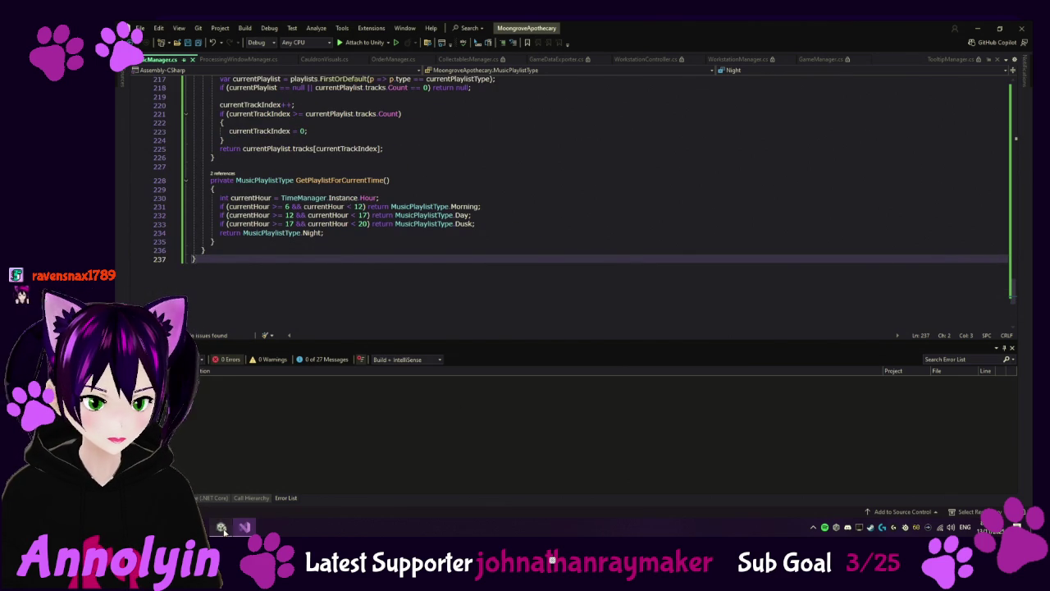
pyautogui.click(221, 528)
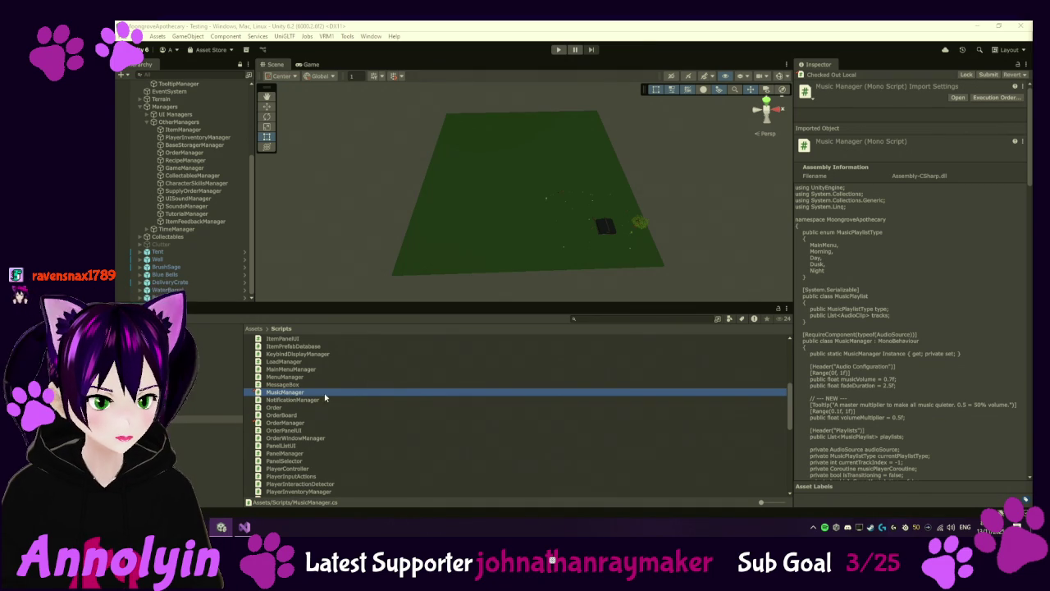
# Step: Select the InteractableObject script in the Project window to inspect it
pyautogui.scroll(2, 327, 392)
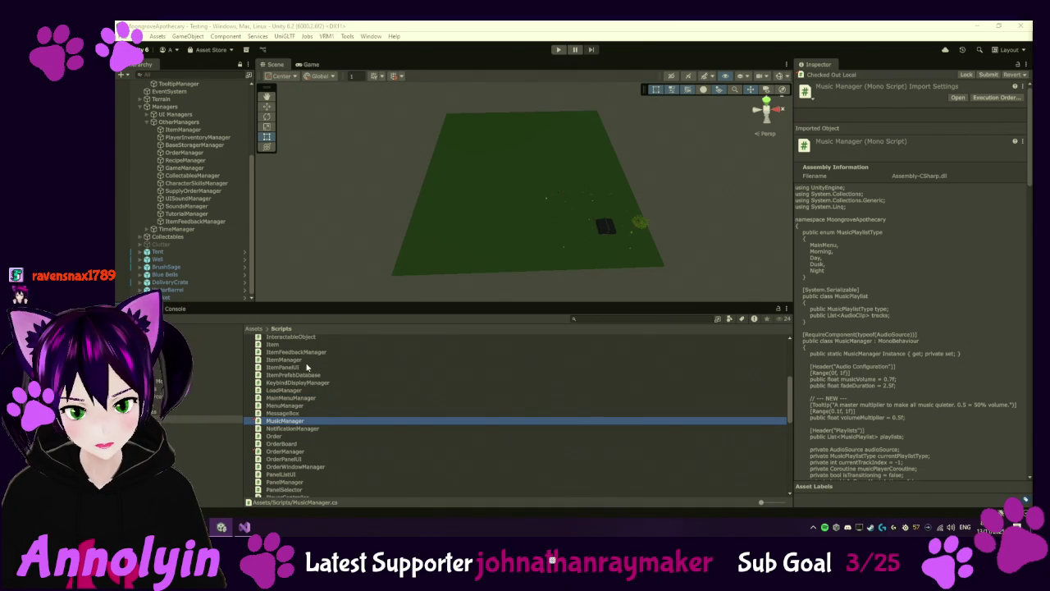
pyautogui.scroll(2, 307, 368)
pyautogui.click(306, 366)
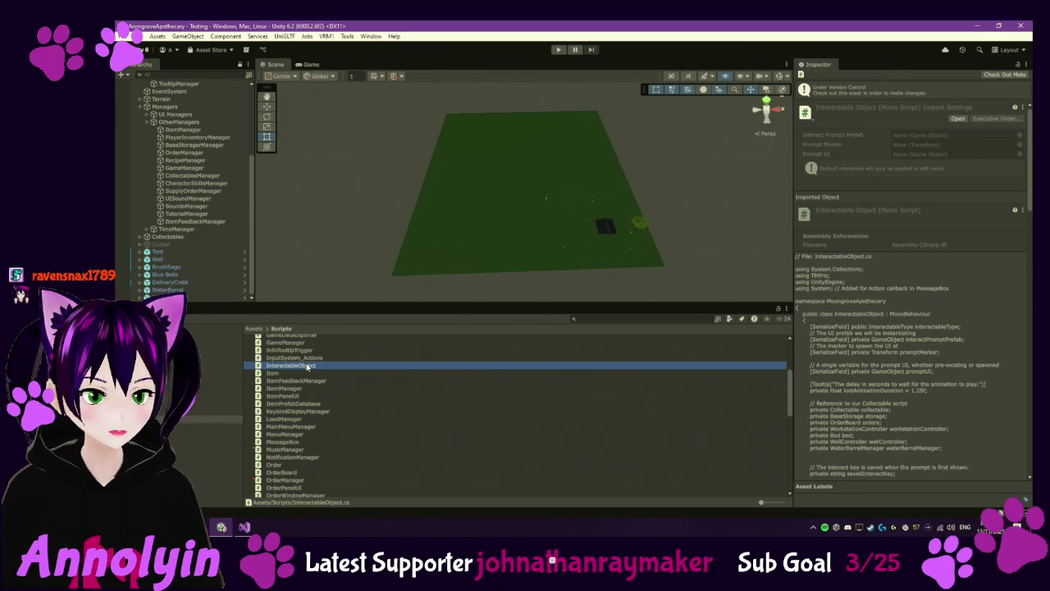
# Step: Check out the Collectable script locally through Version Control > Check Out
pyautogui.scroll(3, 305, 367)
pyautogui.scroll(1, 305, 367)
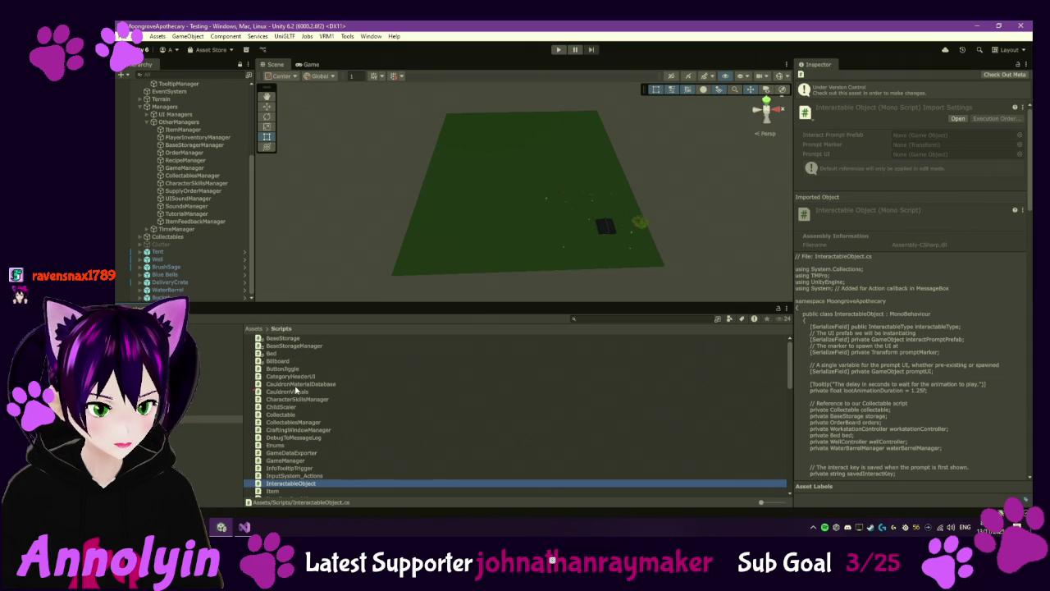
pyautogui.click(289, 414)
pyautogui.rightClick(289, 414)
pyautogui.moveTo(361, 146)
pyautogui.click(468, 169)
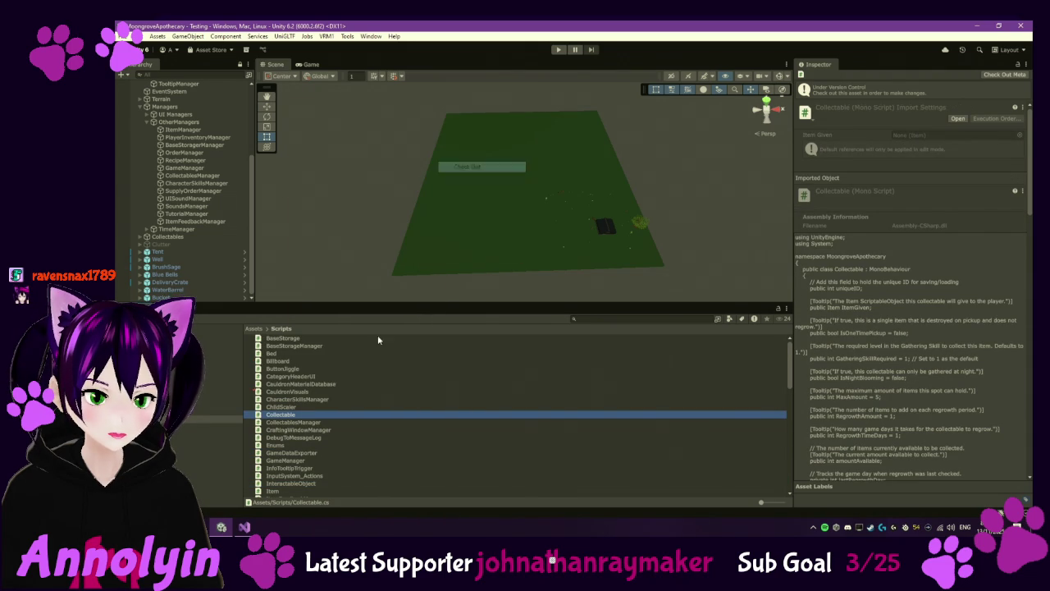
pyautogui.click(290, 416)
# Step: Open Collectable.cs in Visual Studio and scroll through it to find the gathering code
pyautogui.doubleClick(289, 416)
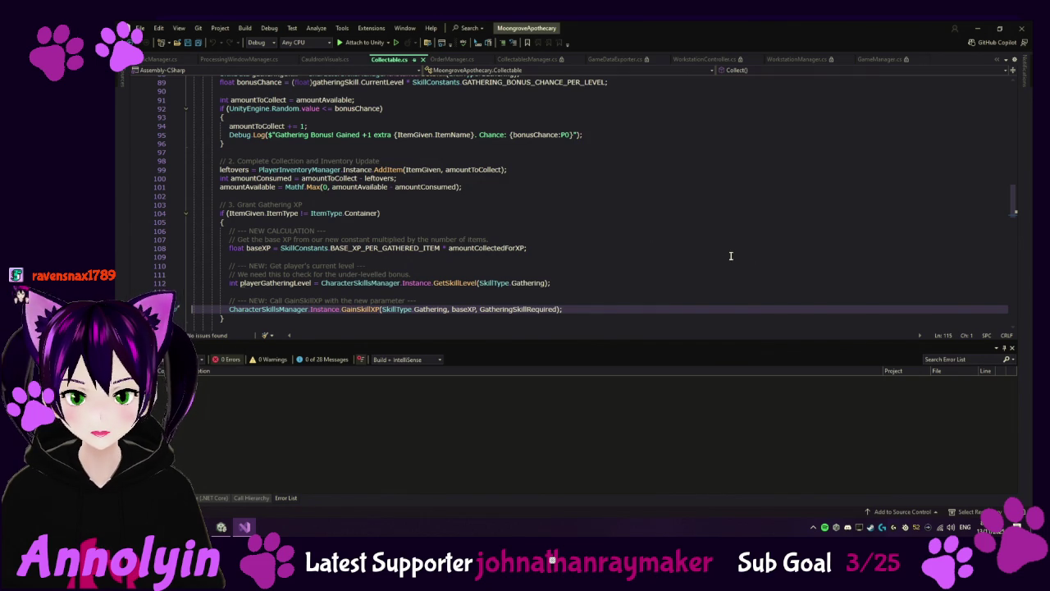
pyautogui.scroll(-4, 637, 230)
pyautogui.scroll(-4, 599, 184)
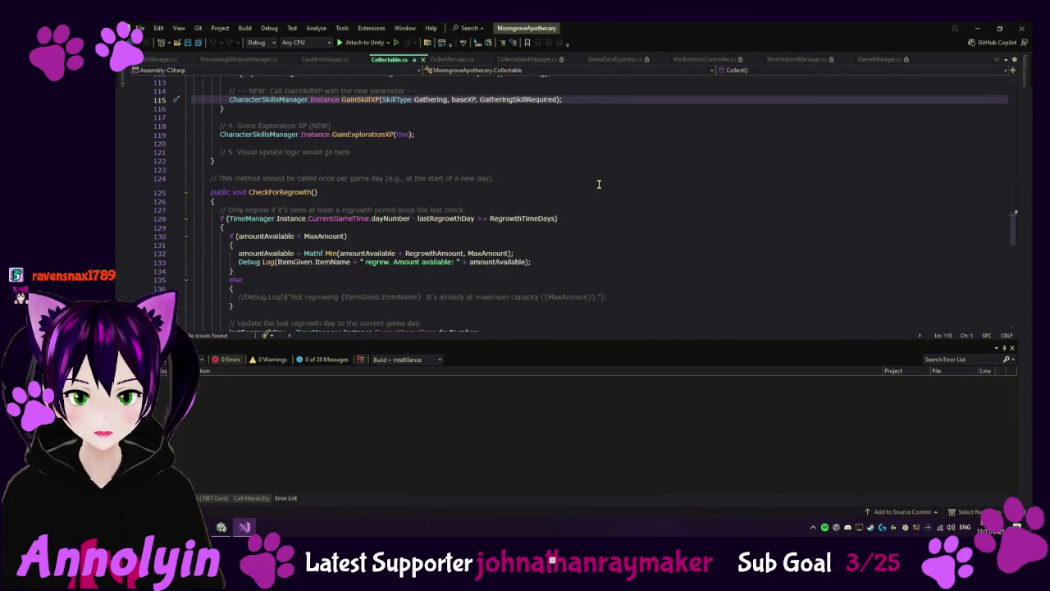
pyautogui.scroll(6, 599, 183)
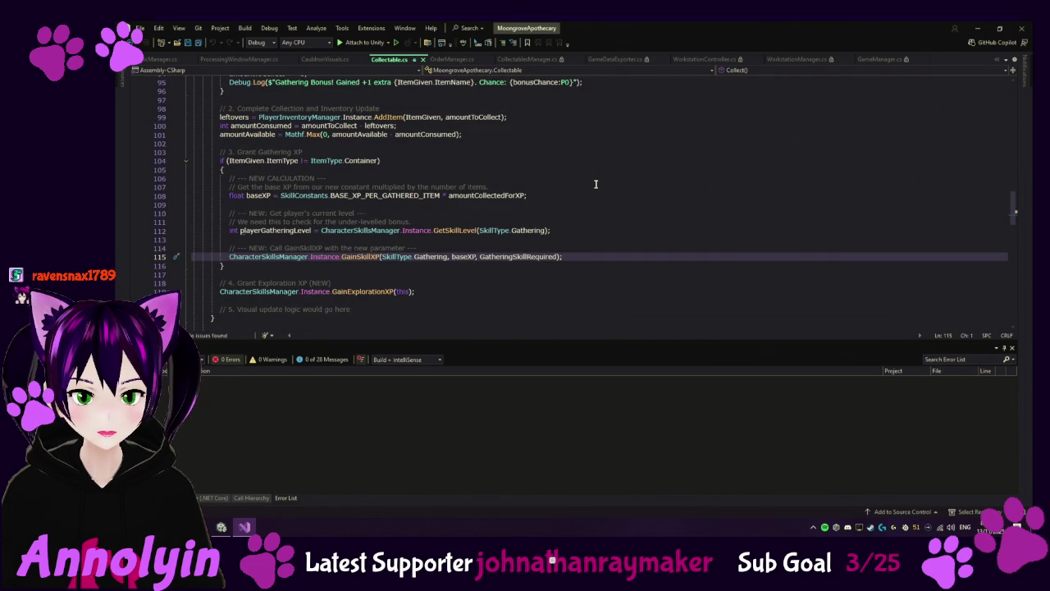
pyautogui.scroll(10, 596, 184)
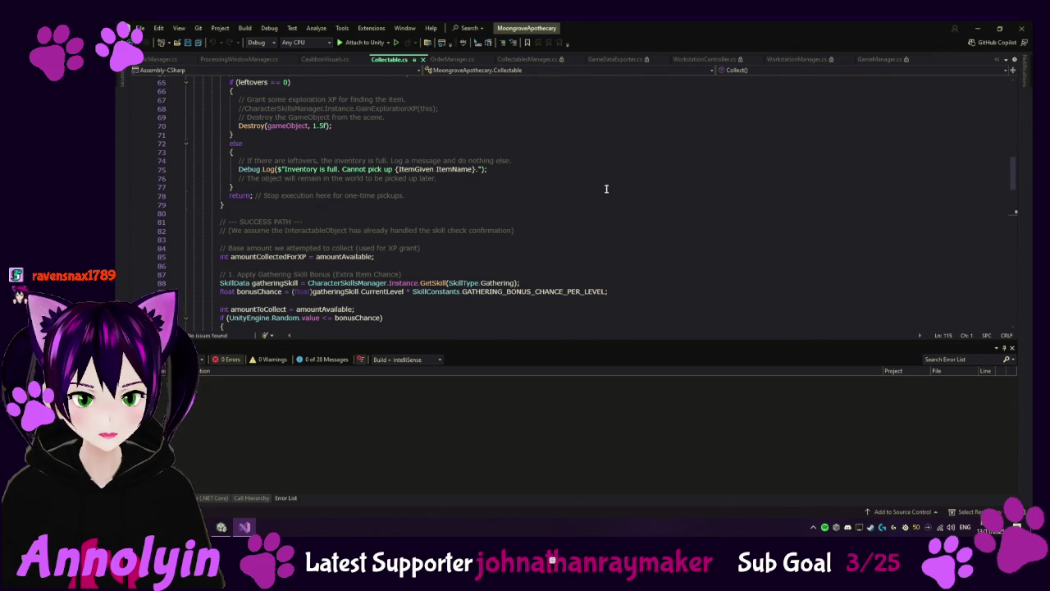
pyautogui.scroll(-1, 609, 192)
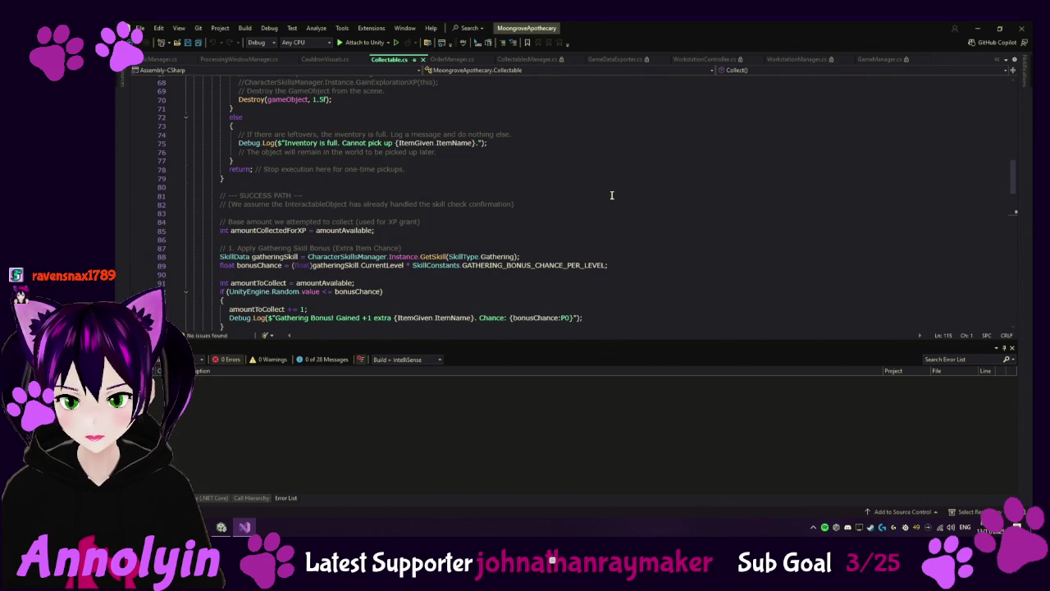
pyautogui.scroll(-2, 612, 195)
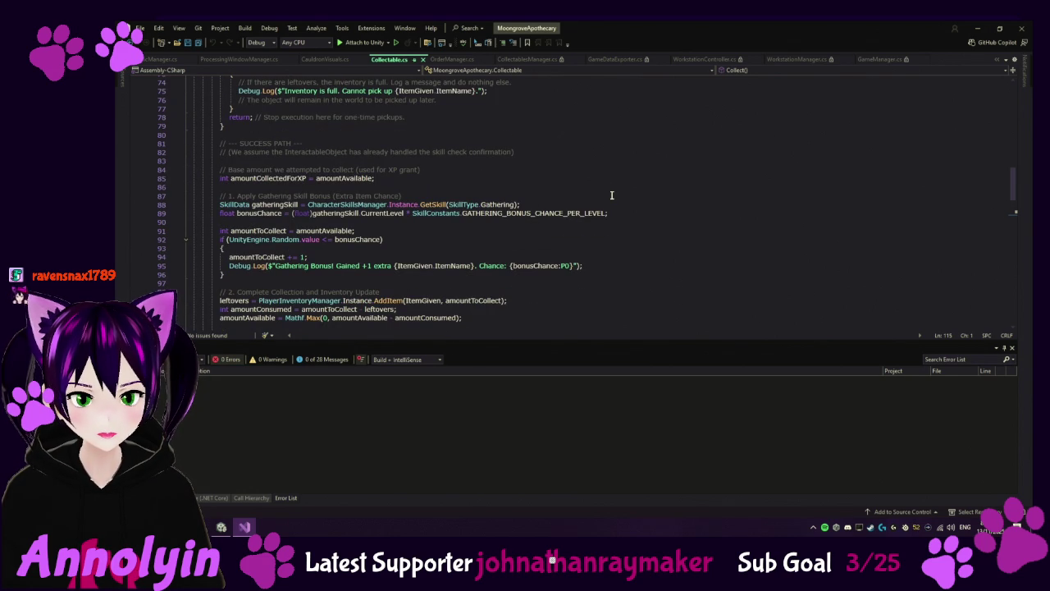
pyautogui.scroll(-1, 612, 195)
pyautogui.scroll(-1, 612, 196)
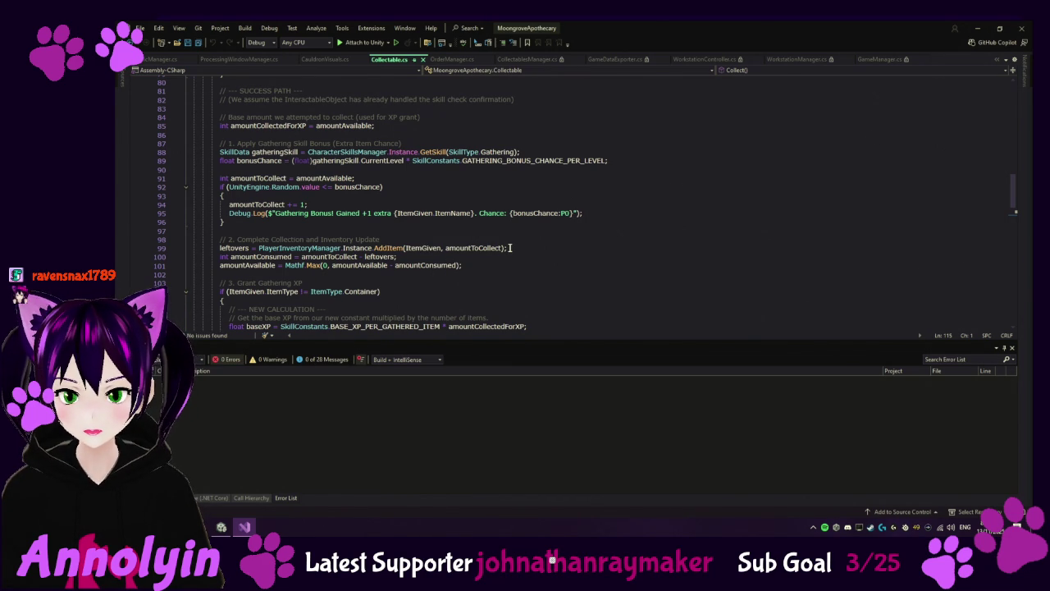
# Step: Paste the plant-only slotIndex/PlaySound feedback block over lines 99-101, save, and reload in Unity
pyautogui.click(511, 247)
pyautogui.click(220, 247)
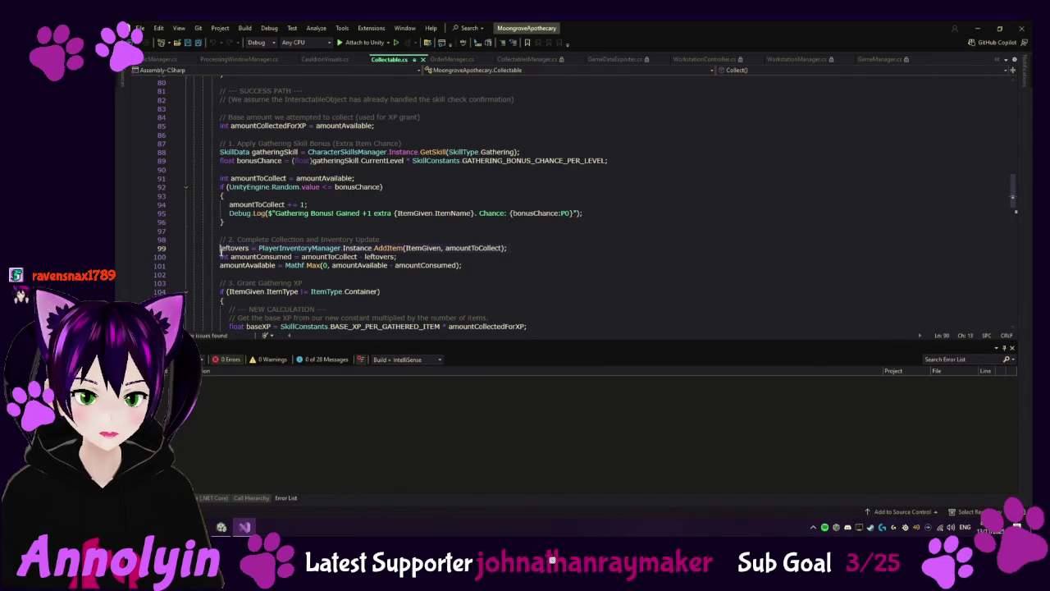
pyautogui.hotkey('ctrl', 'v')
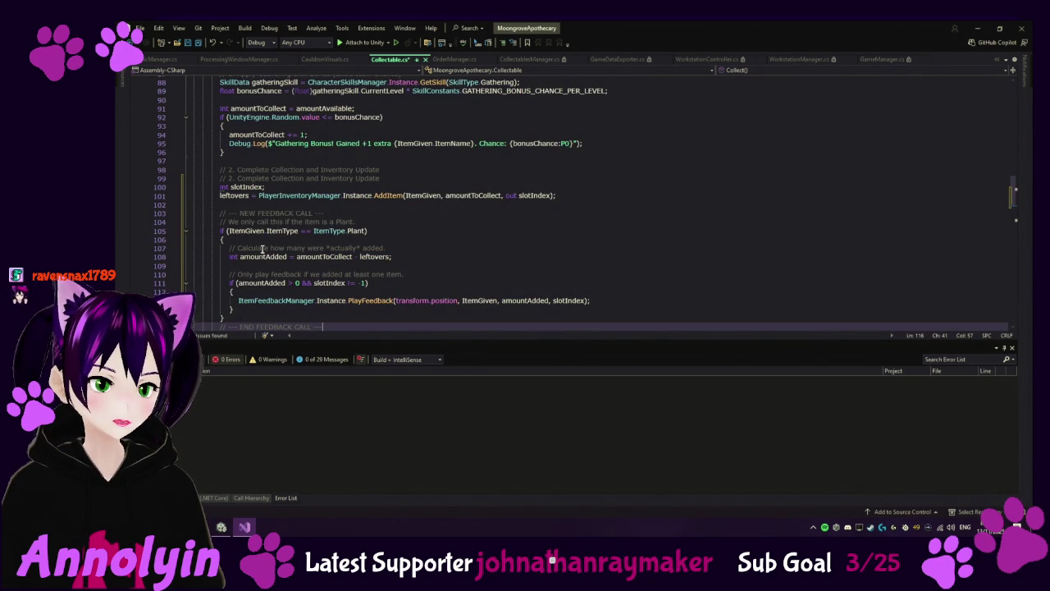
pyautogui.hotkey('ctrl', 's')
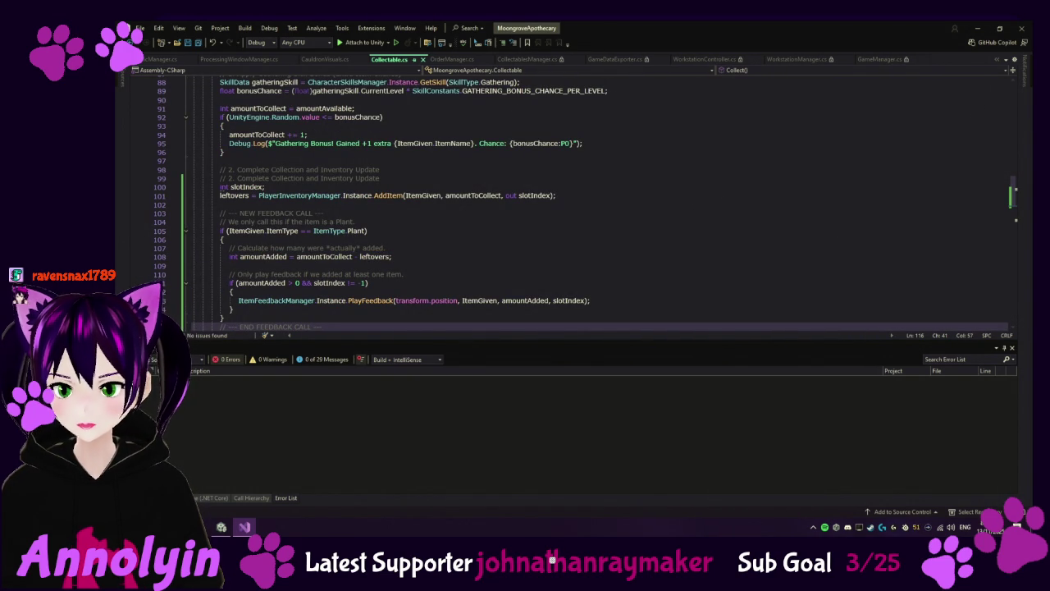
pyautogui.scroll(-3, 291, 312)
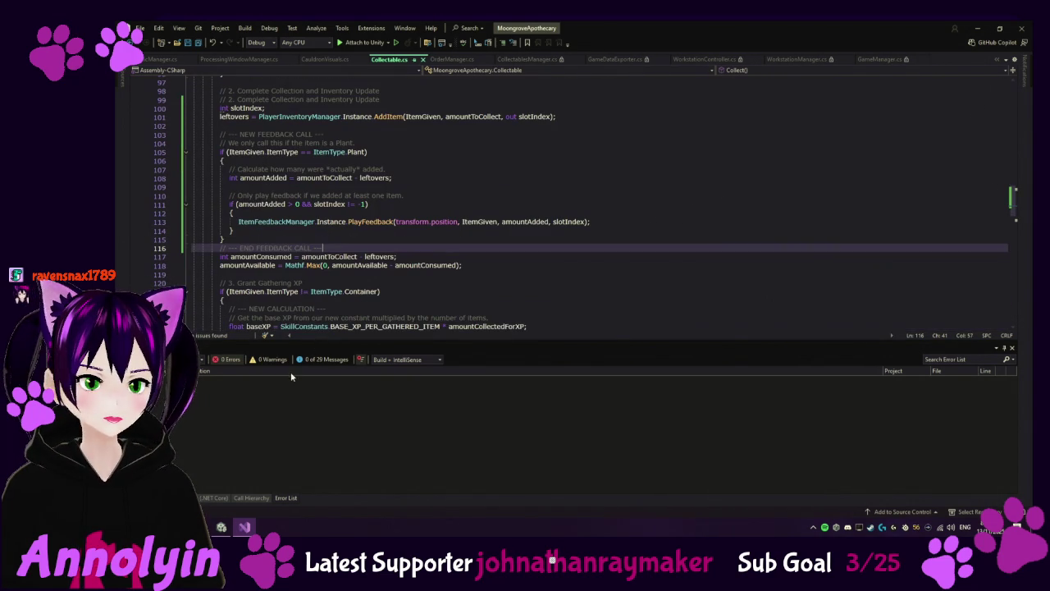
pyautogui.click(222, 526)
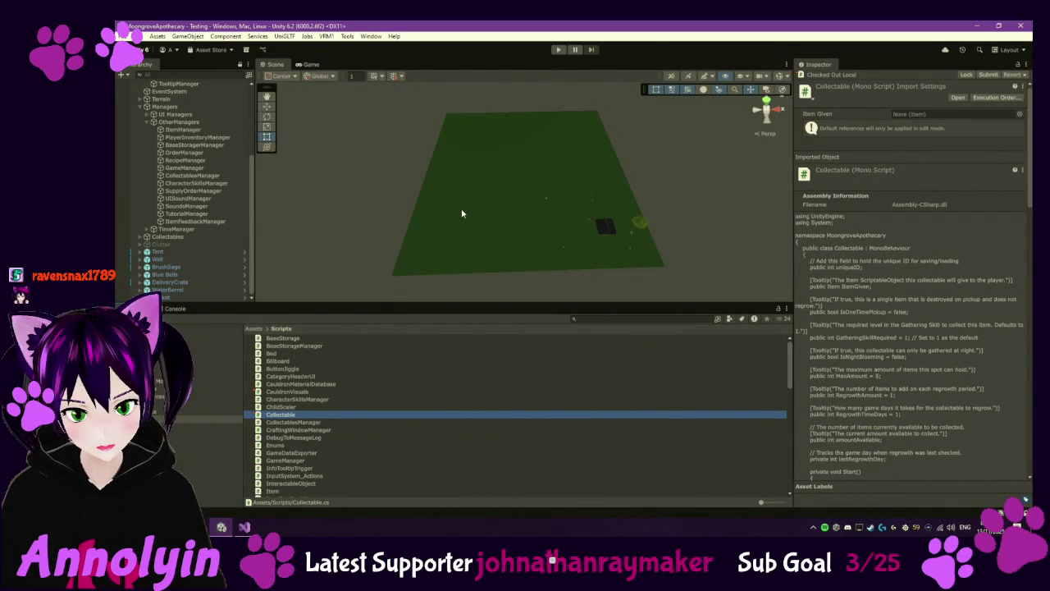
# Step: Play the game, set Music Volume to minimum in Settings, close the panel, then stop playing
pyautogui.click(555, 49)
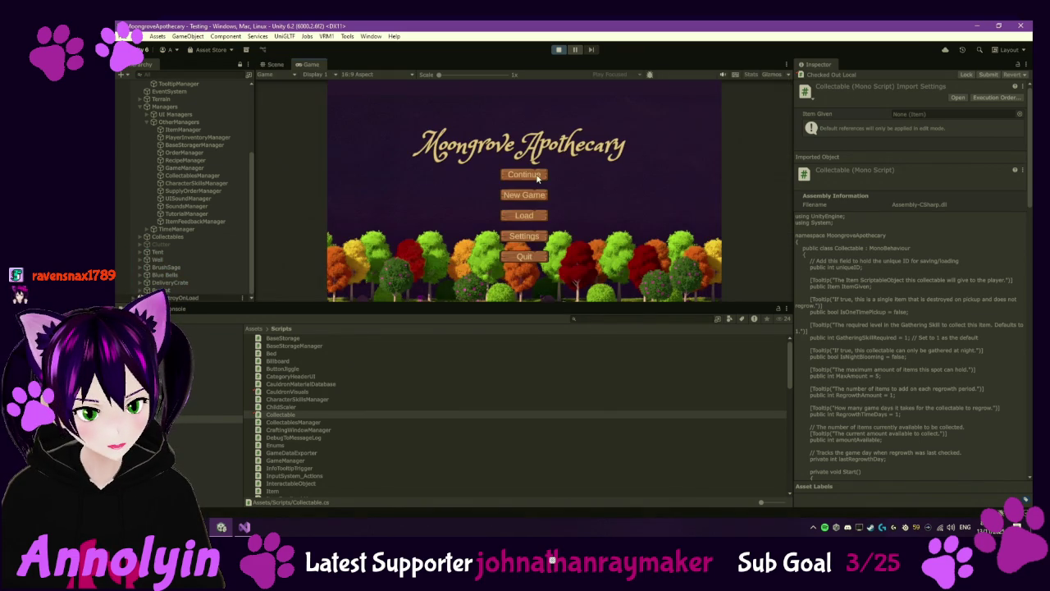
pyautogui.click(525, 235)
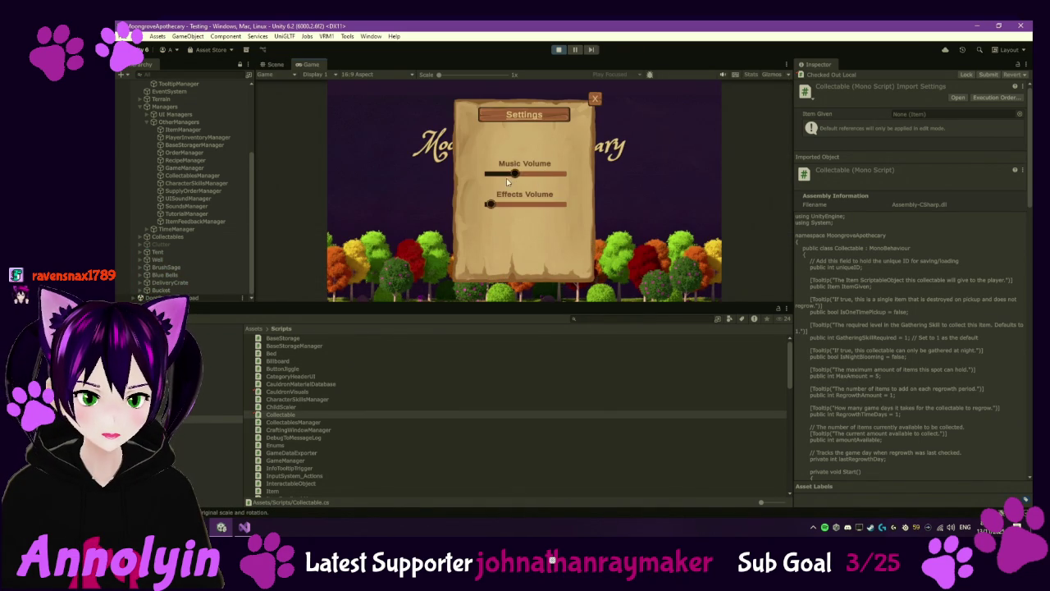
pyautogui.click(493, 175)
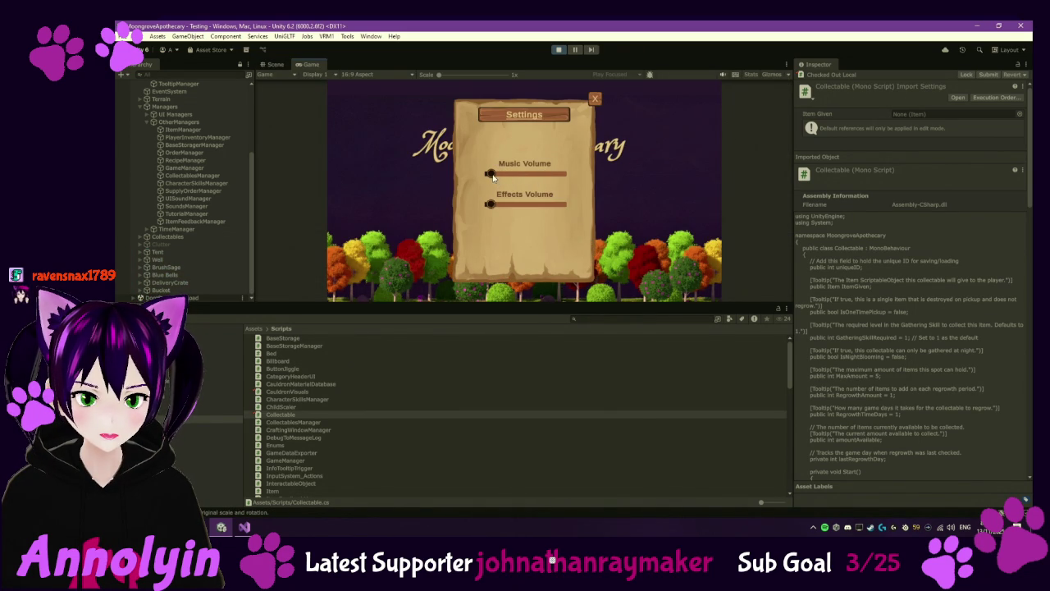
pyautogui.click(595, 99)
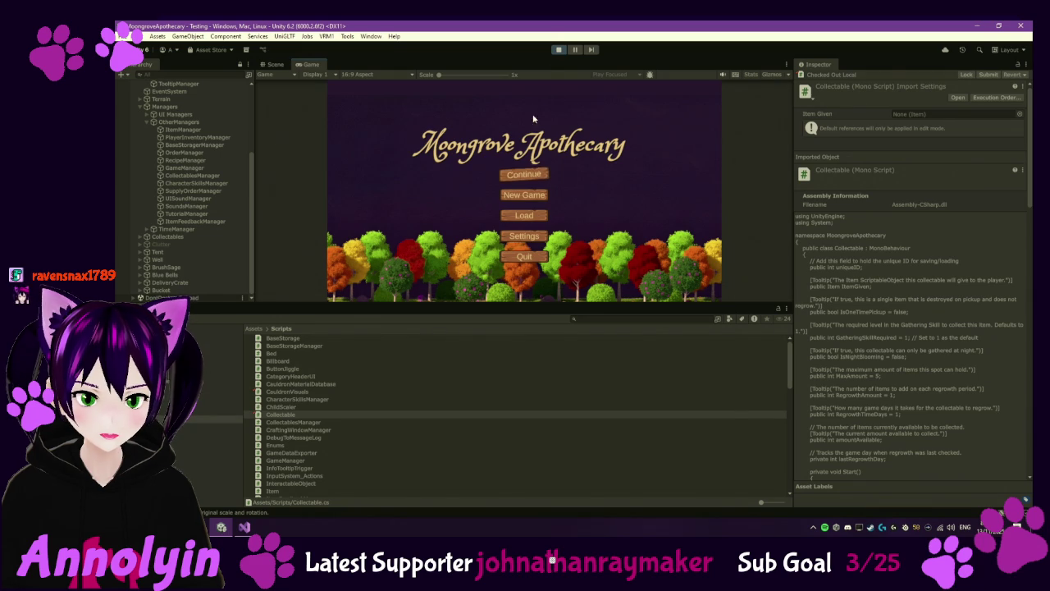
pyautogui.hotkey('ctrl', 'p')
pyautogui.hotkey('alt', 'Tab')
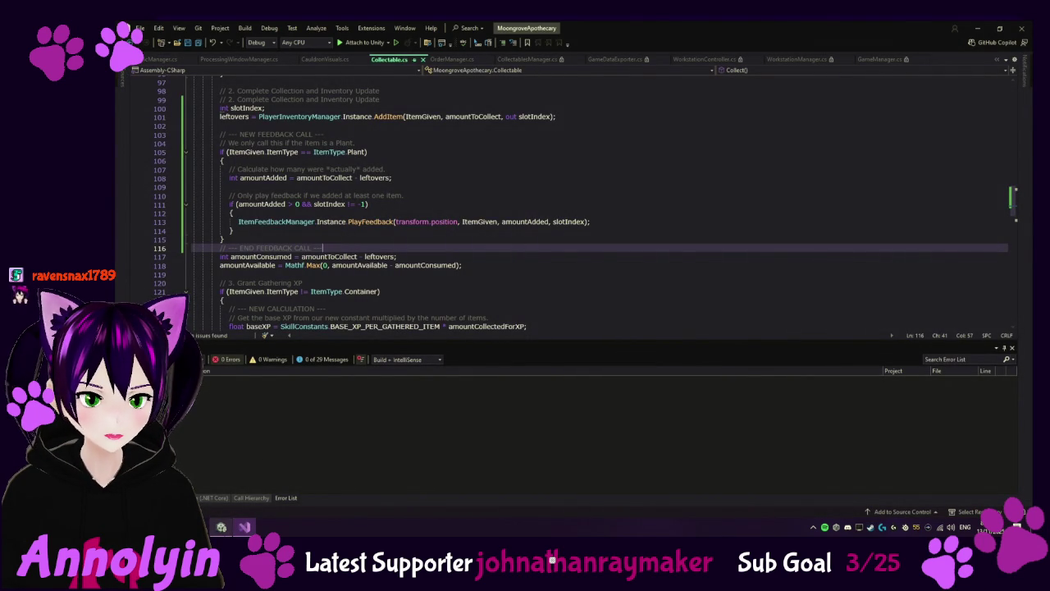
# Step: Bring Unity to the front and expand then collapse the UI Managers group in the Hierarchy
pyautogui.click(221, 527)
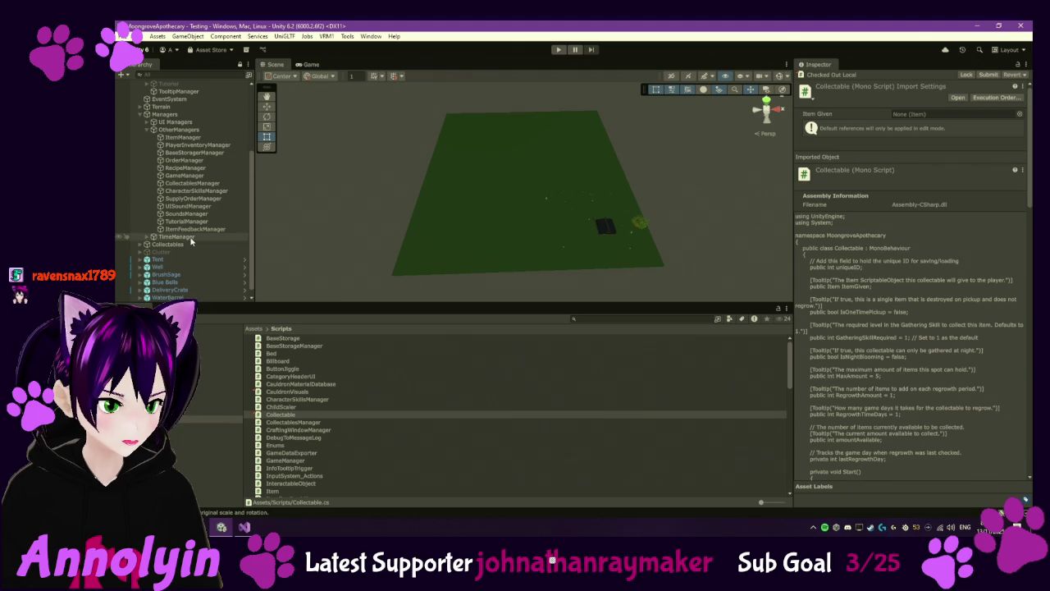
pyautogui.click(146, 123)
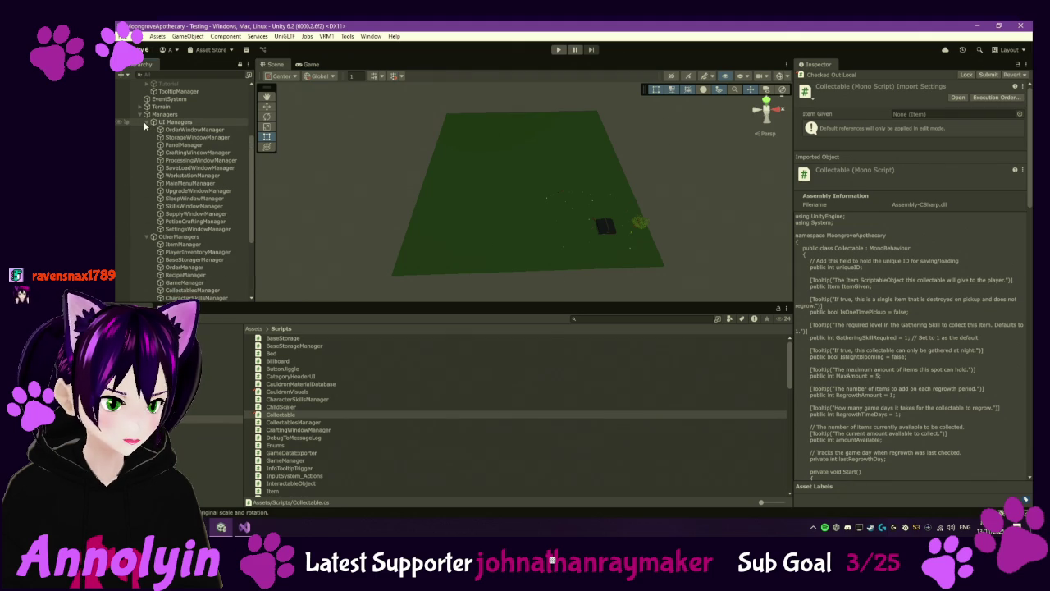
pyautogui.click(145, 123)
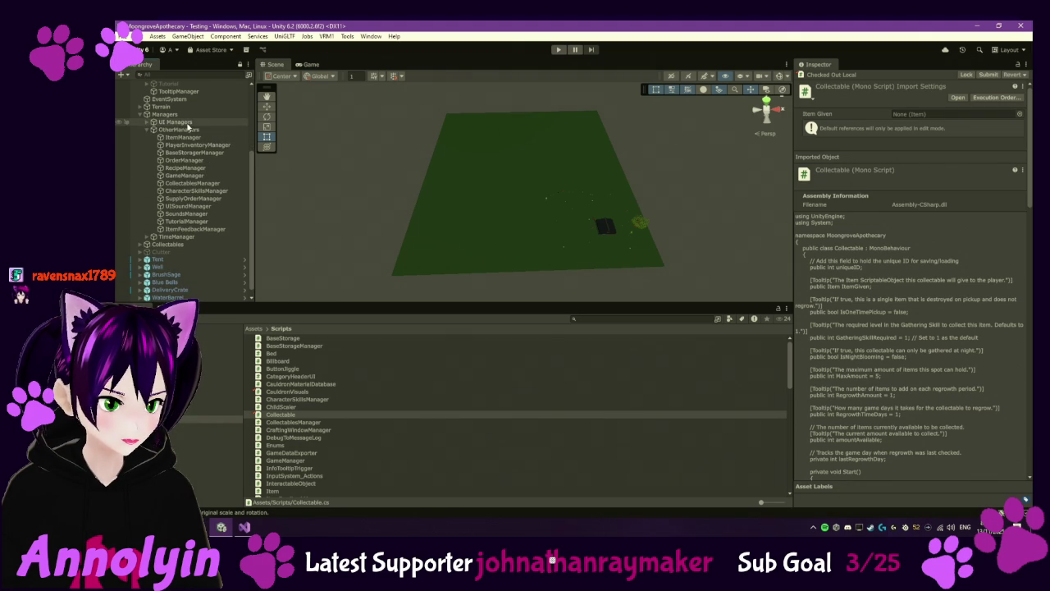